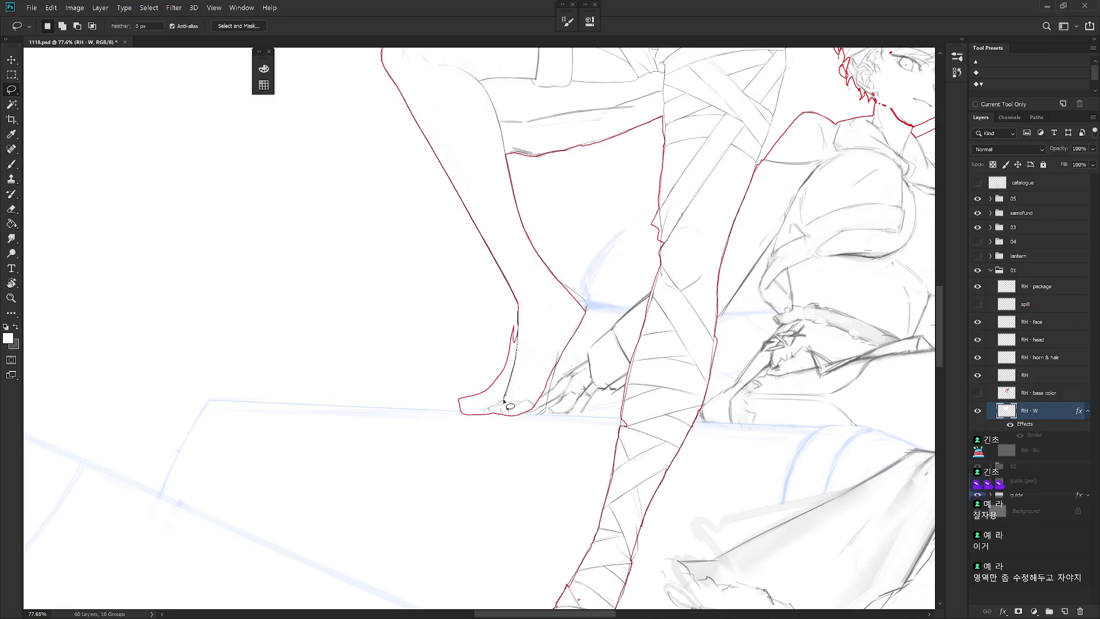
# Lasso and delete the jagged red edge along the back of the heel.
pyautogui.moveTo(499, 405)
pyautogui.mouseDown()
pyautogui.moveTo(481, 395)
pyautogui.moveTo(516, 290)
pyautogui.mouseUp()
pyautogui.press('Delete')
pyautogui.hotkey('ctrl', 'd')
pyautogui.press('e')
pyautogui.scroll(3, 524, 344)
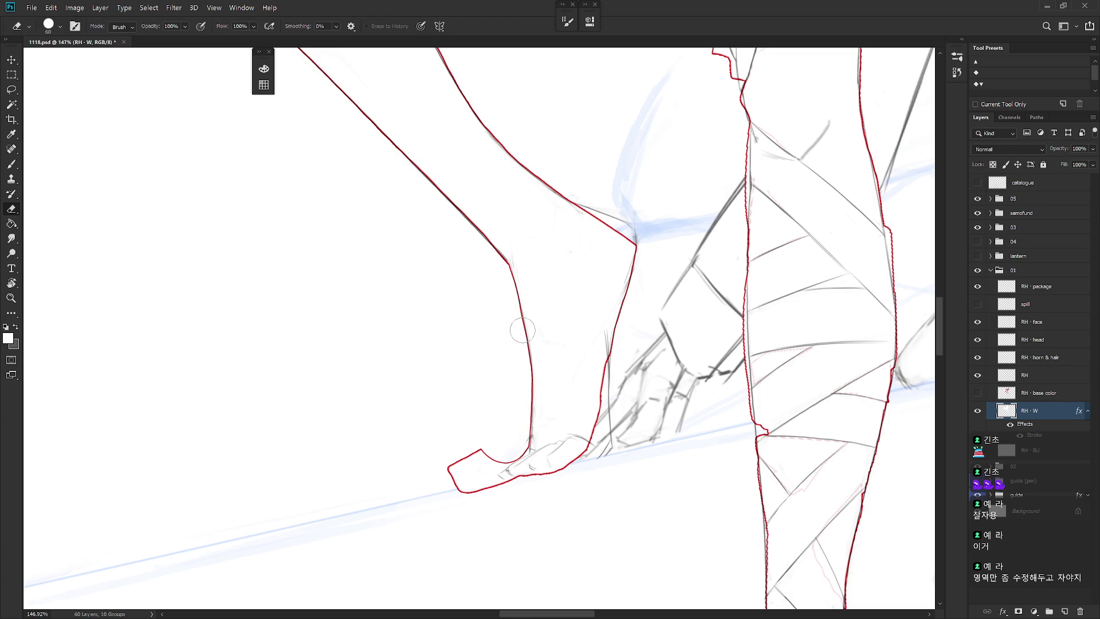
# Open the Blending Options for the RH · W layer.
pyautogui.press('b')
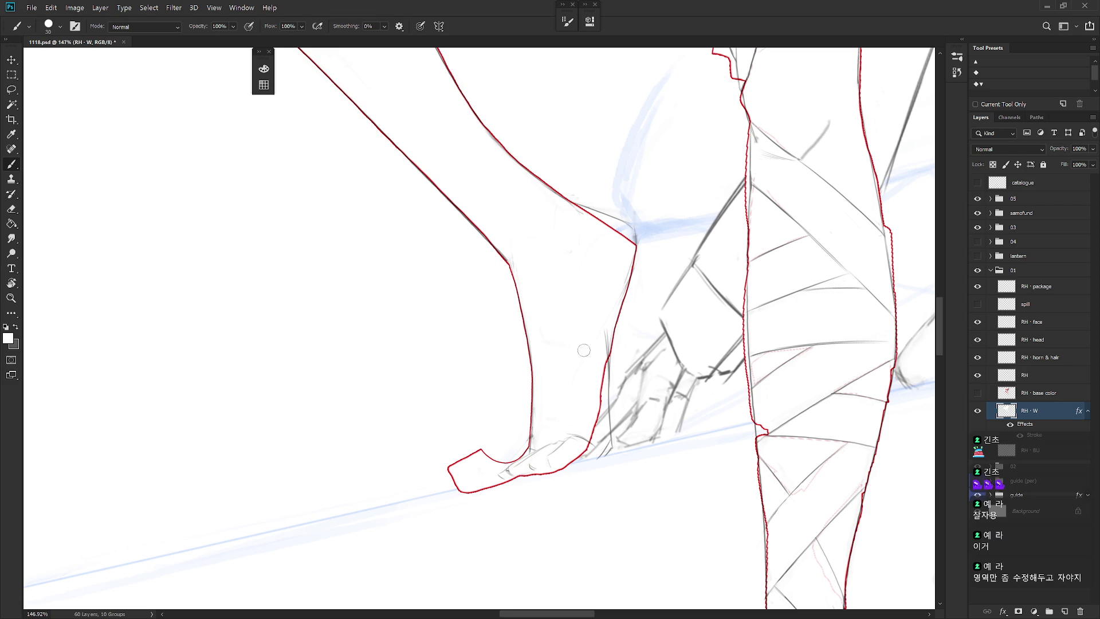
pyautogui.rightClick(1046, 411)
pyautogui.click(944, 64)
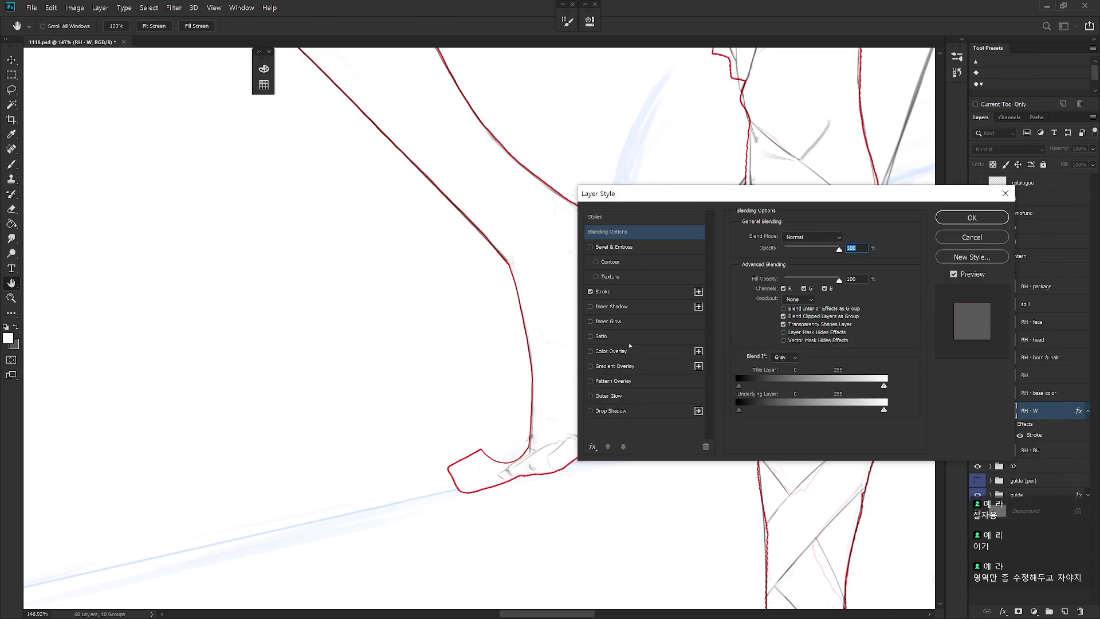
# Change the RH · W layer's Stroke position to Inside and confirm the layer style.
pyautogui.click(641, 294)
pyautogui.click(802, 246)
pyautogui.click(801, 262)
pyautogui.press('Return')
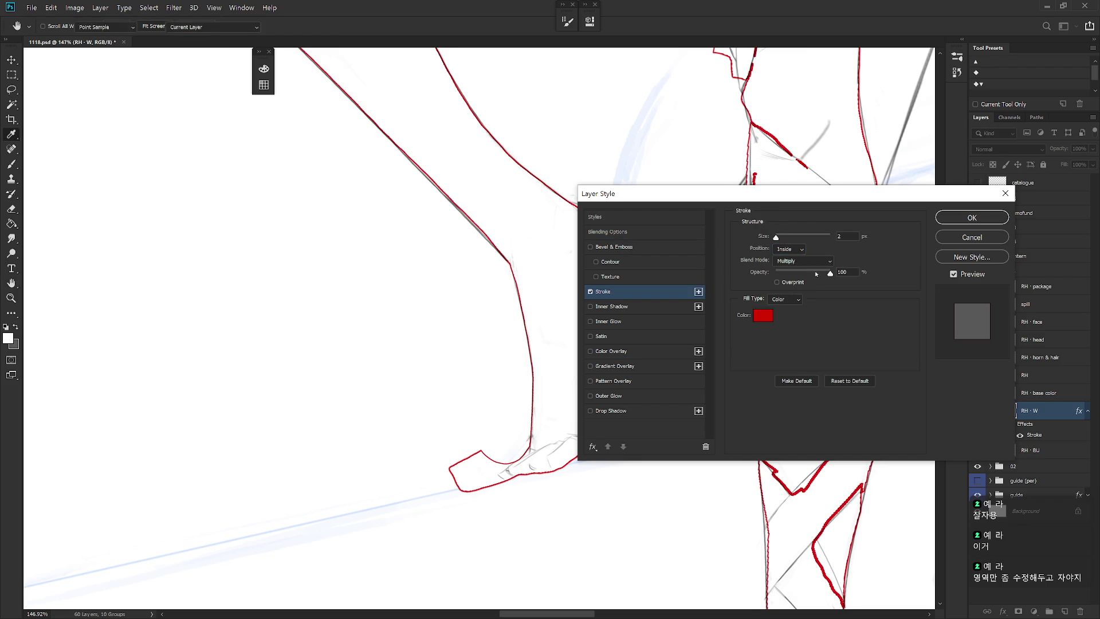
pyautogui.moveTo(686, 375)
pyautogui.mouseDown()
pyautogui.moveTo(648, 418)
pyautogui.moveTo(596, 310)
pyautogui.mouseUp()
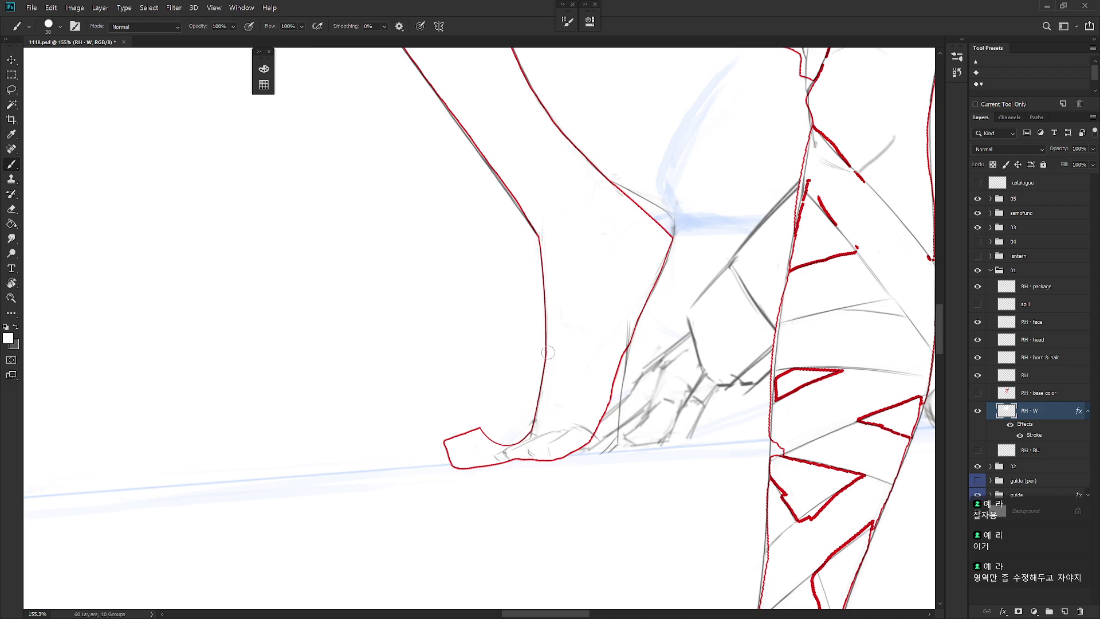
# Lasso and delete both pointed tips of the foot's red outline.
pyautogui.press('r')
pyautogui.moveTo(579, 494); pyautogui.dragTo(613, 369)
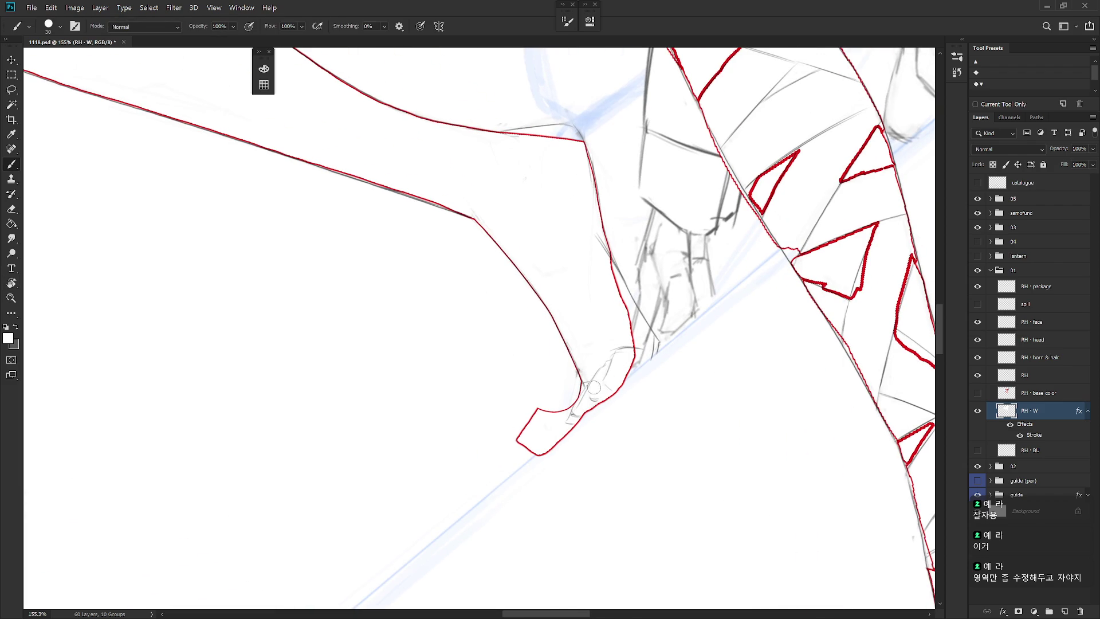
pyautogui.press('l')
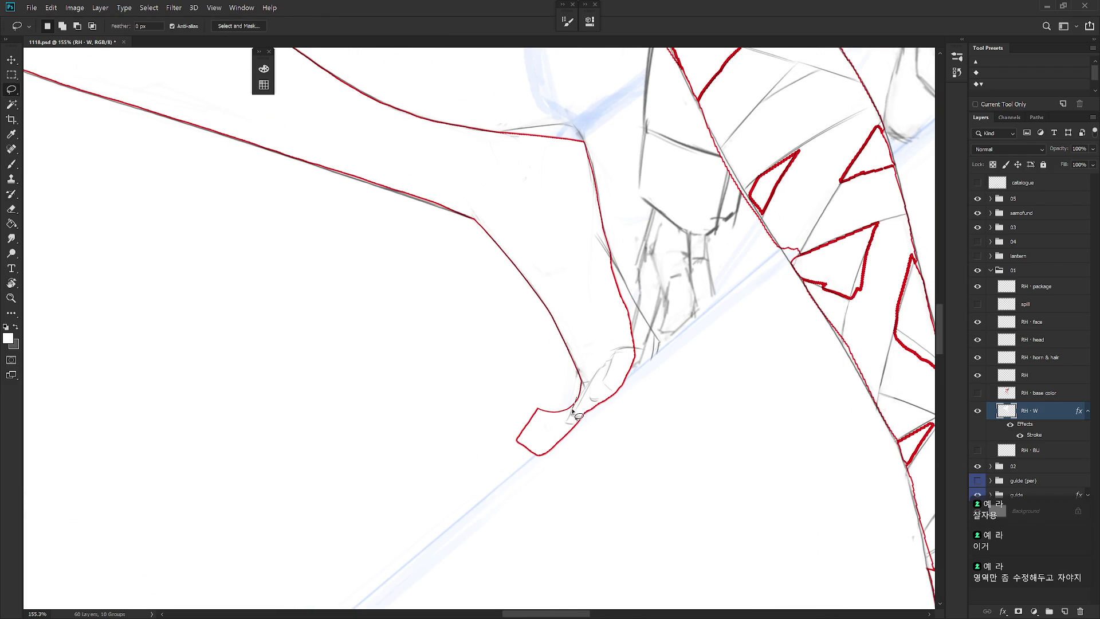
pyautogui.moveTo(573, 414)
pyautogui.mouseDown()
pyautogui.moveTo(554, 438)
pyautogui.moveTo(499, 403)
pyautogui.mouseUp()
pyautogui.press('Delete')
pyautogui.hotkey('ctrl', 'd')
pyautogui.press('r')
pyautogui.moveTo(579, 454); pyautogui.dragTo(616, 412)
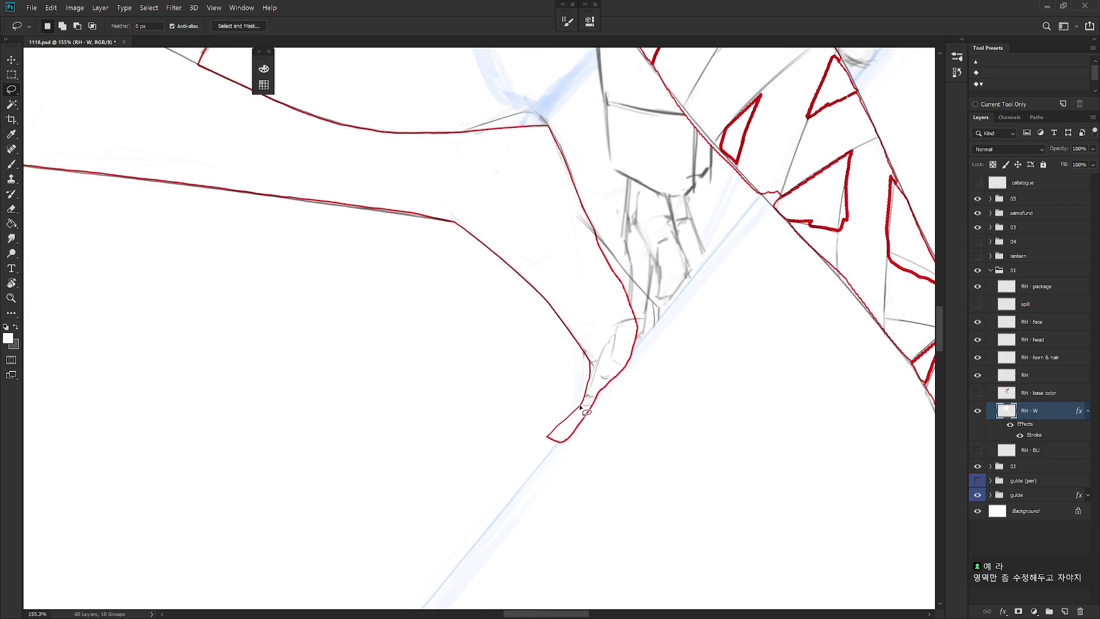
pyautogui.moveTo(599, 411)
pyautogui.mouseDown()
pyautogui.moveTo(503, 442)
pyautogui.moveTo(592, 415)
pyautogui.mouseUp()
pyautogui.press('Delete')
pyautogui.hotkey('ctrl', 'd')
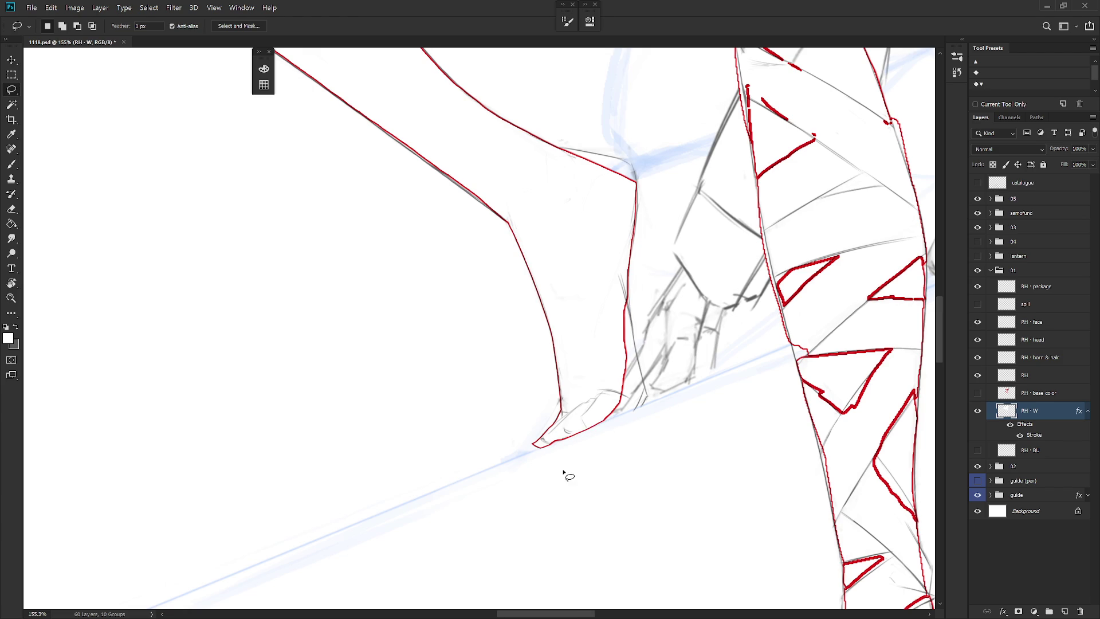
pyautogui.scroll(-3, 650, 454)
# Select along the foot's bottom edge and fill the selection with white to reshape it.
pyautogui.moveTo(588, 363)
pyautogui.mouseDown()
pyautogui.moveTo(638, 417)
pyautogui.moveTo(641, 485)
pyautogui.mouseUp()
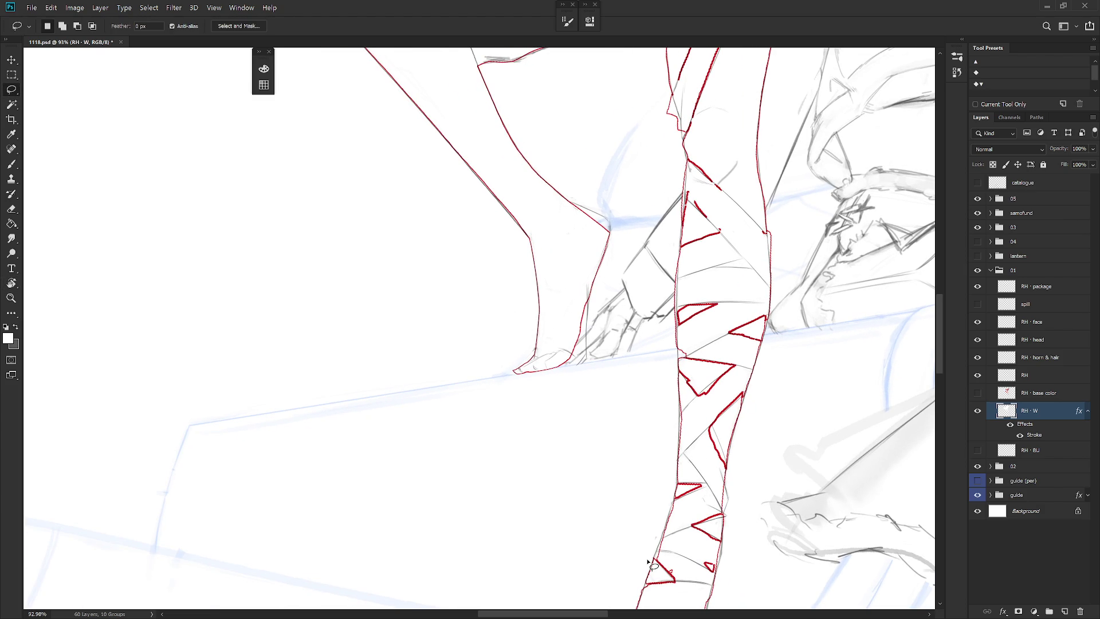
pyautogui.moveTo(587, 316)
pyautogui.mouseDown()
pyautogui.moveTo(586, 353)
pyautogui.moveTo(571, 362)
pyautogui.moveTo(602, 265)
pyautogui.mouseUp()
pyautogui.press('shift')
pyautogui.moveTo(538, 367)
pyautogui.mouseDown()
pyautogui.moveTo(526, 369)
pyautogui.moveTo(582, 371)
pyautogui.moveTo(587, 356)
pyautogui.mouseUp()
pyautogui.hotkey('alt', 'BackSpace')
pyautogui.hotkey('ctrl', 'd')
pyautogui.press('b')
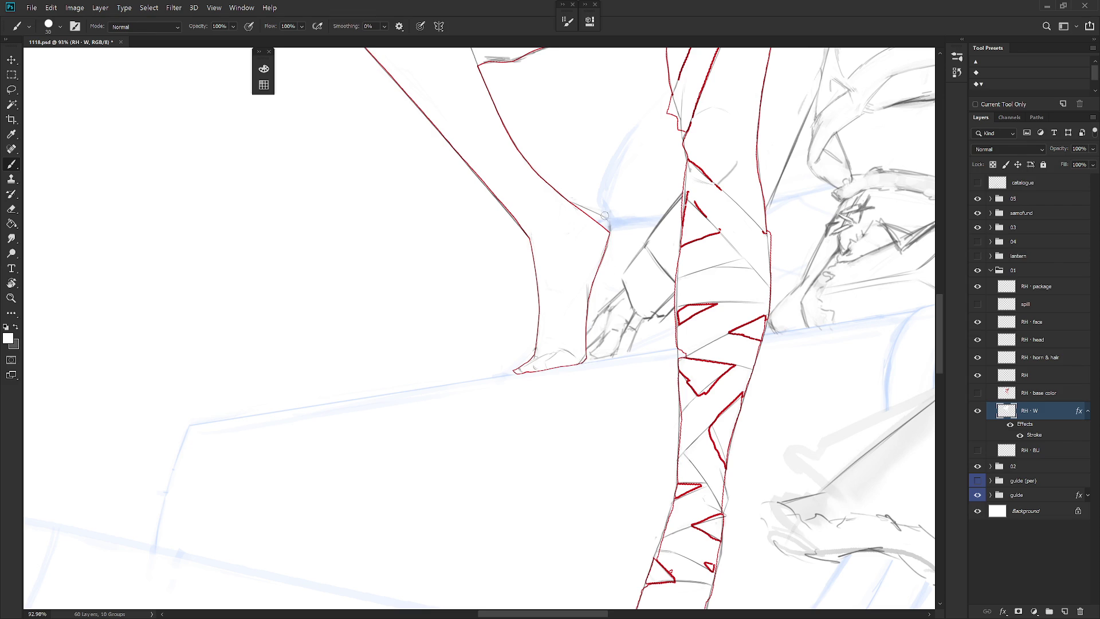
pyautogui.moveTo(623, 233); pyautogui.dragTo(592, 291)
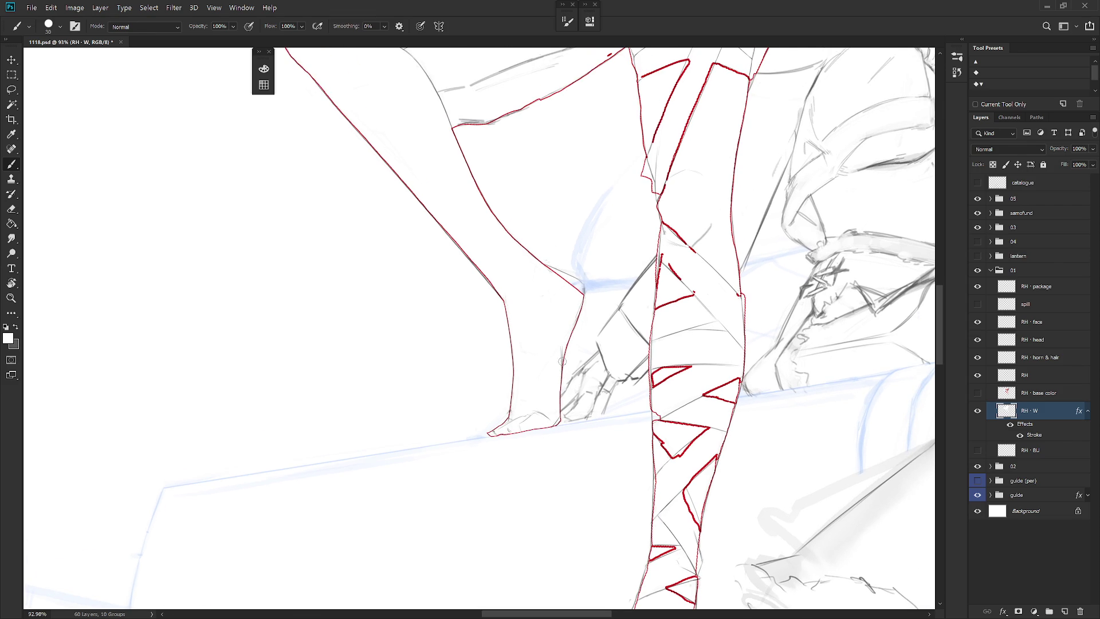
pyautogui.scroll(-5, 631, 411)
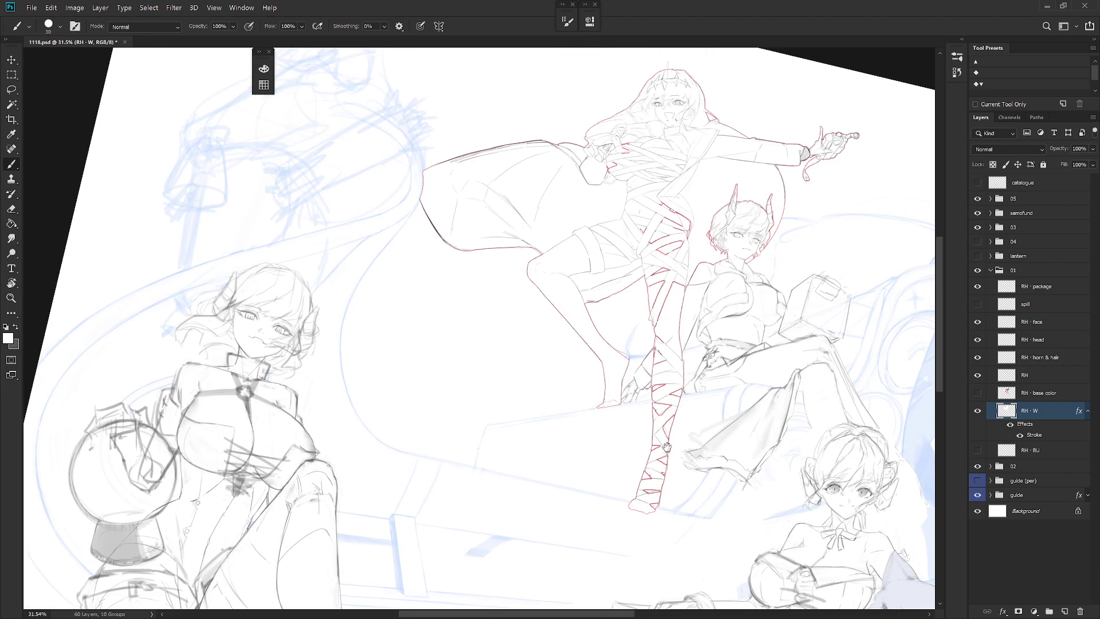
# Lasso and delete the stray red lines around the bandaged leg.
pyautogui.scroll(5, 674, 445)
pyautogui.press('l')
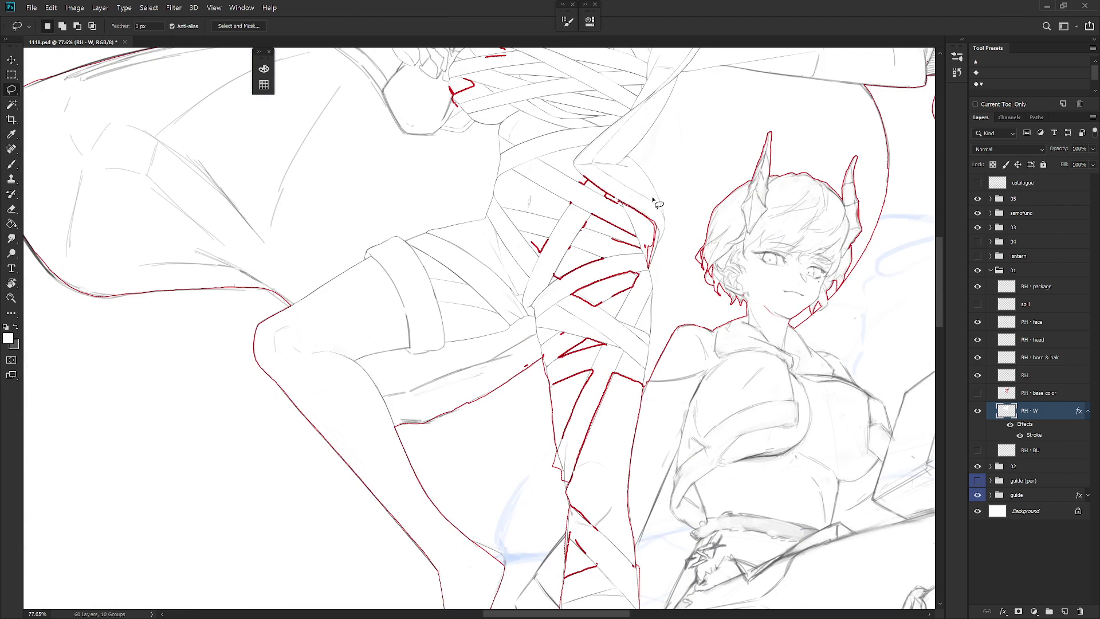
pyautogui.moveTo(665, 230)
pyautogui.mouseDown()
pyautogui.moveTo(625, 370)
pyautogui.moveTo(544, 358)
pyautogui.moveTo(628, 171)
pyautogui.moveTo(602, 166)
pyautogui.moveTo(535, 274)
pyautogui.moveTo(548, 279)
pyautogui.mouseUp()
pyautogui.press('Delete')
pyautogui.hotkey('ctrl', 'd')
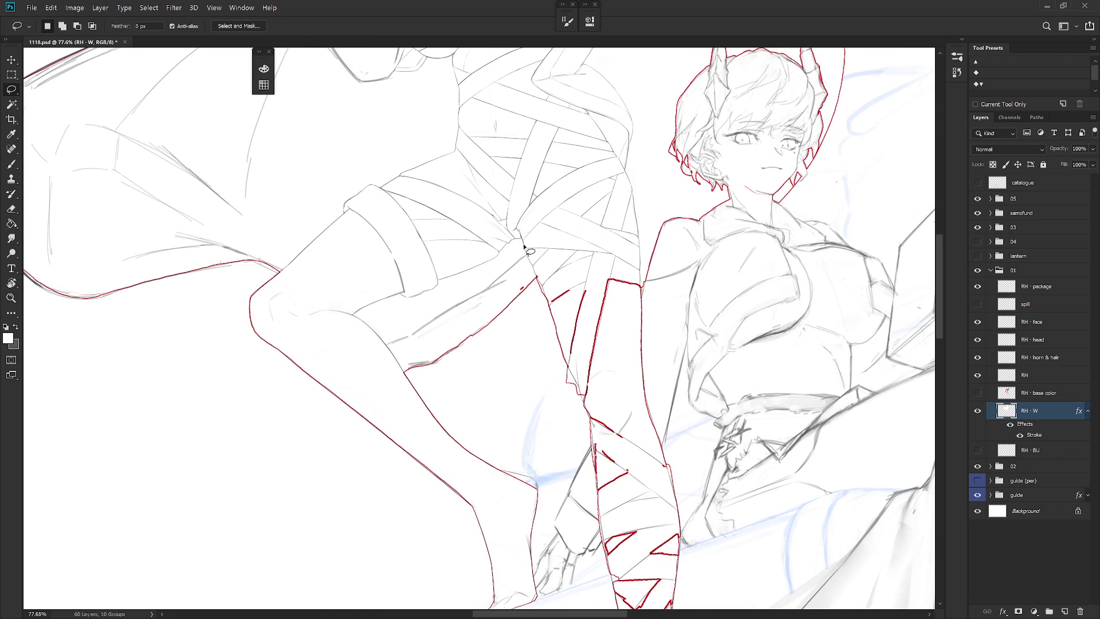
# Touch up the red thigh outline near the shorts with the Eraser and Brush.
pyautogui.moveTo(523, 310); pyautogui.dragTo(528, 251)
pyautogui.moveTo(473, 279); pyautogui.dragTo(498, 280)
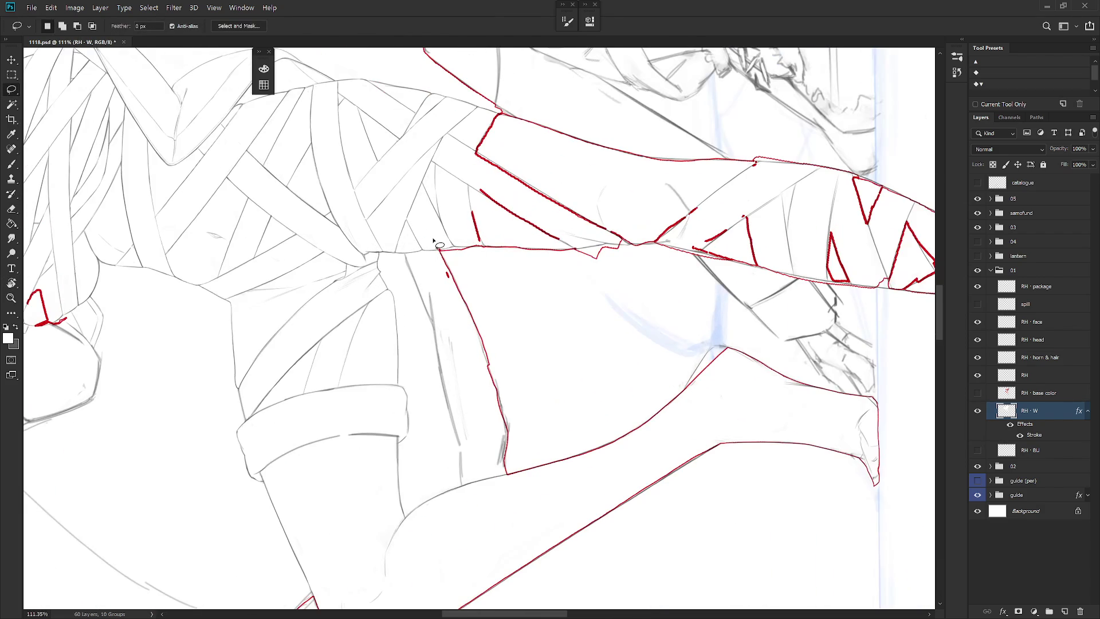
pyautogui.press('b')
pyautogui.moveTo(441, 247); pyautogui.dragTo(497, 232)
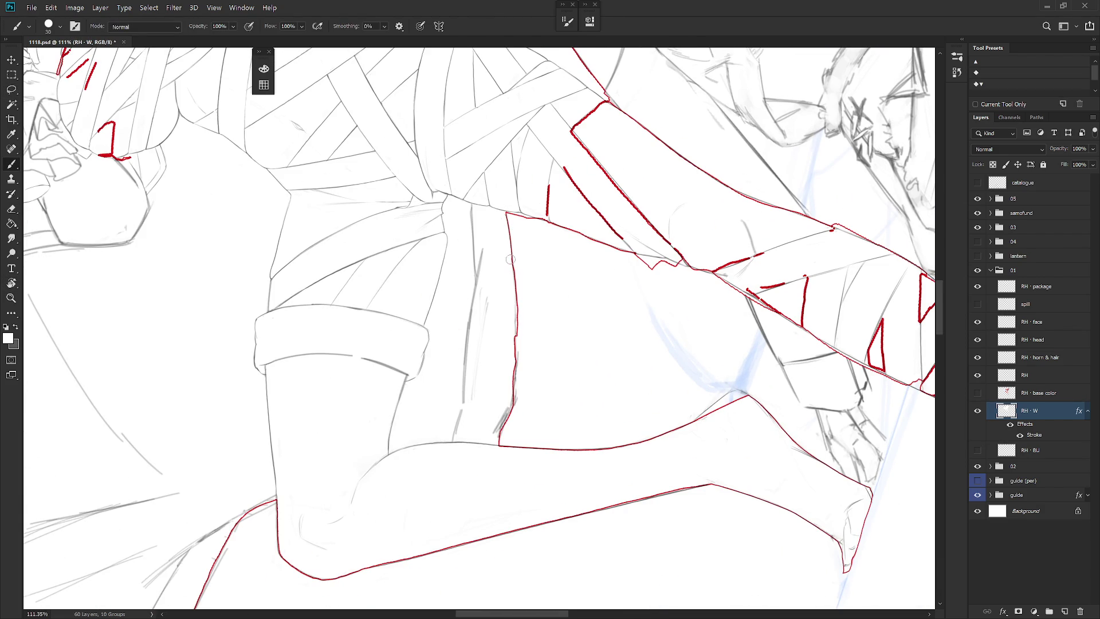
pyautogui.press('e')
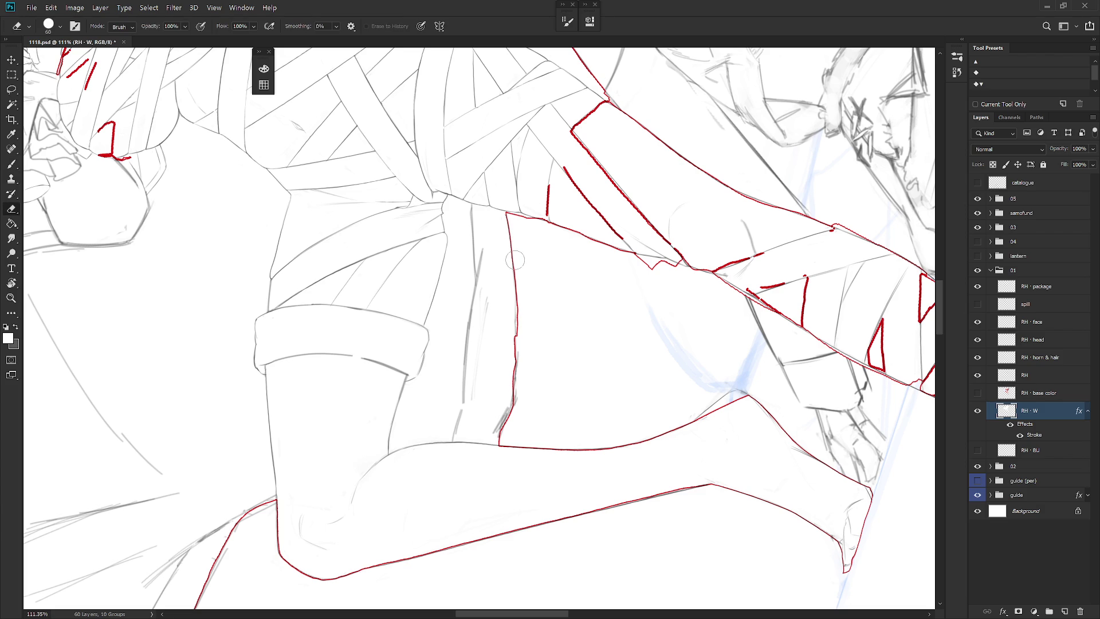
pyautogui.moveTo(517, 281); pyautogui.dragTo(519, 329)
pyautogui.press('b')
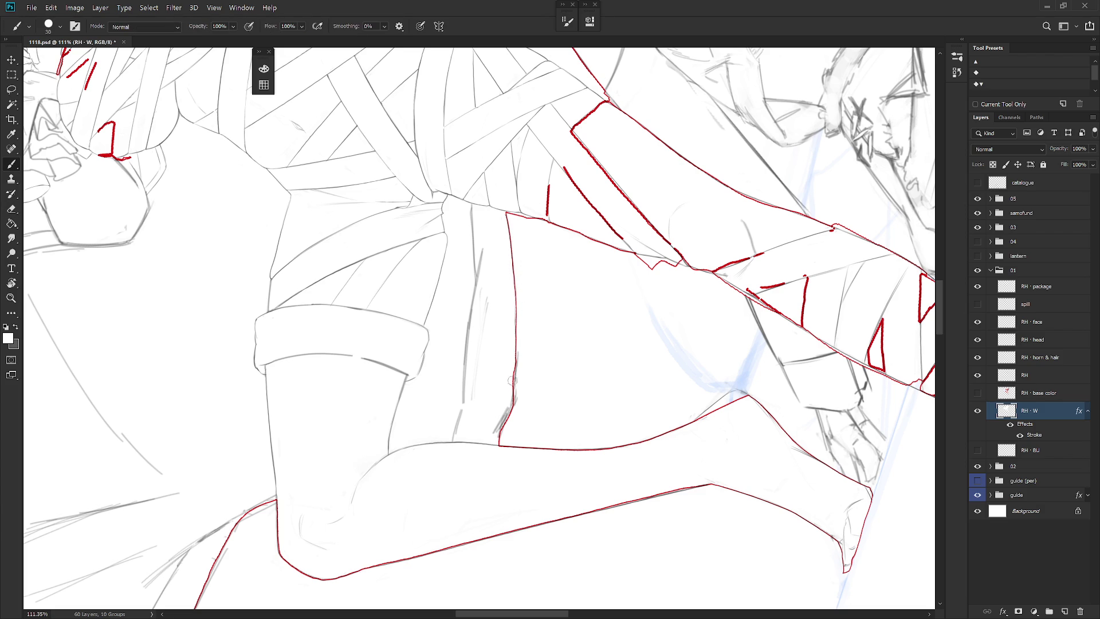
pyautogui.moveTo(559, 373); pyautogui.dragTo(545, 320)
pyautogui.press('e')
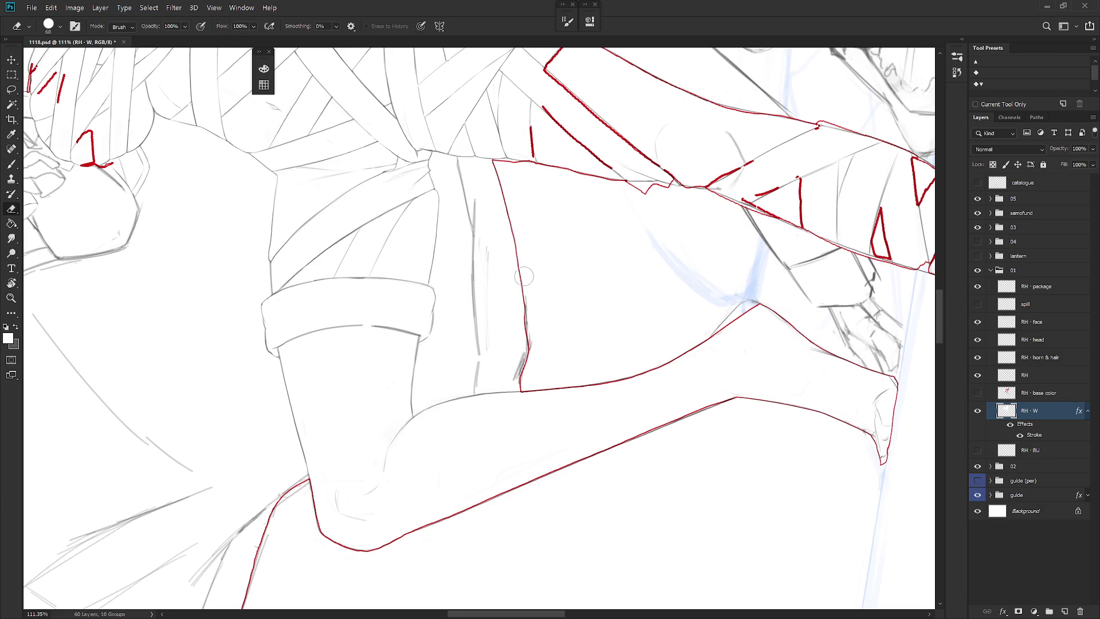
pyautogui.press('b')
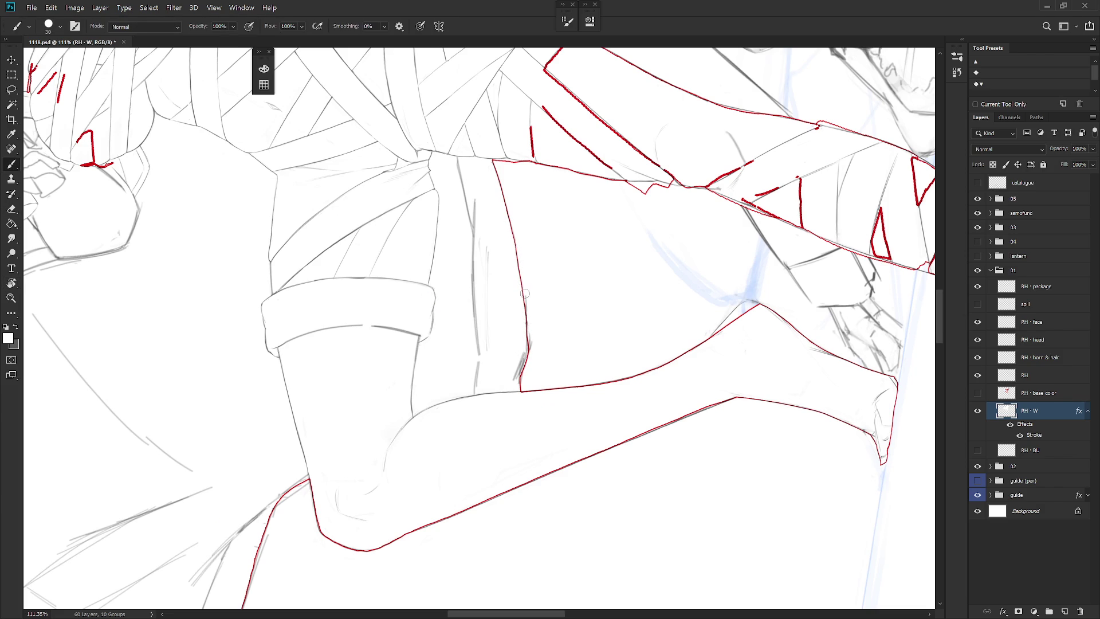
pyautogui.press('e')
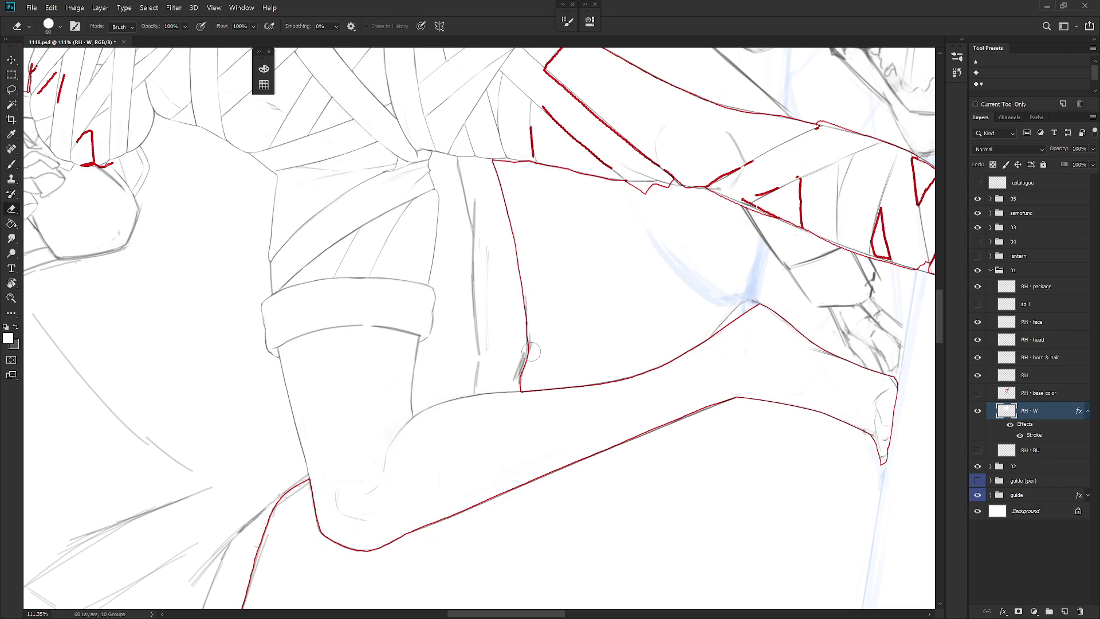
pyautogui.press('b')
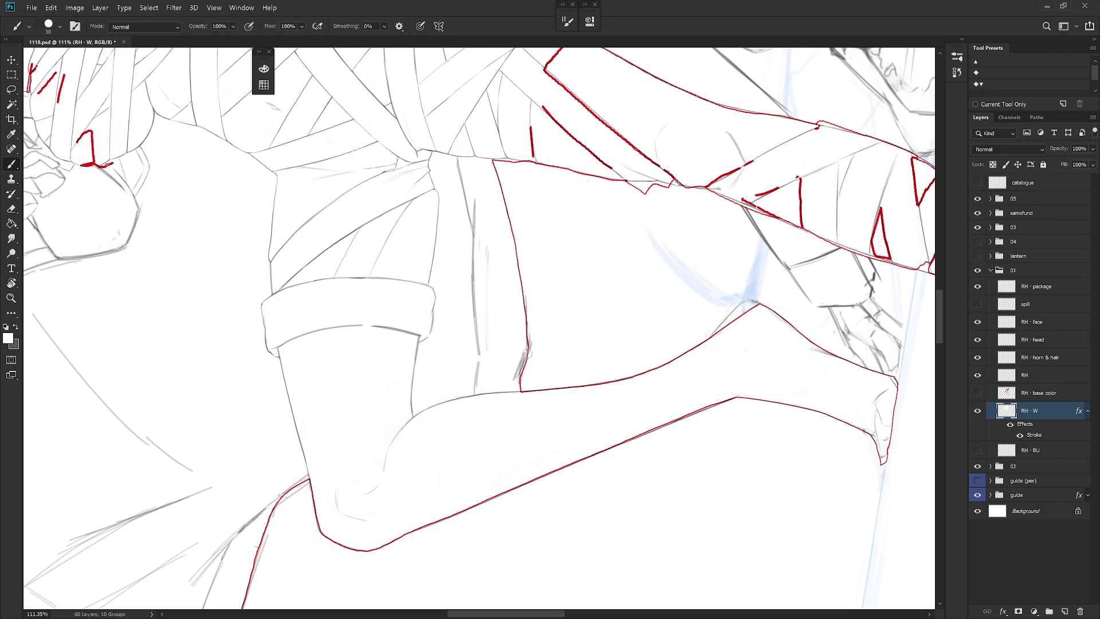
pyautogui.press('e')
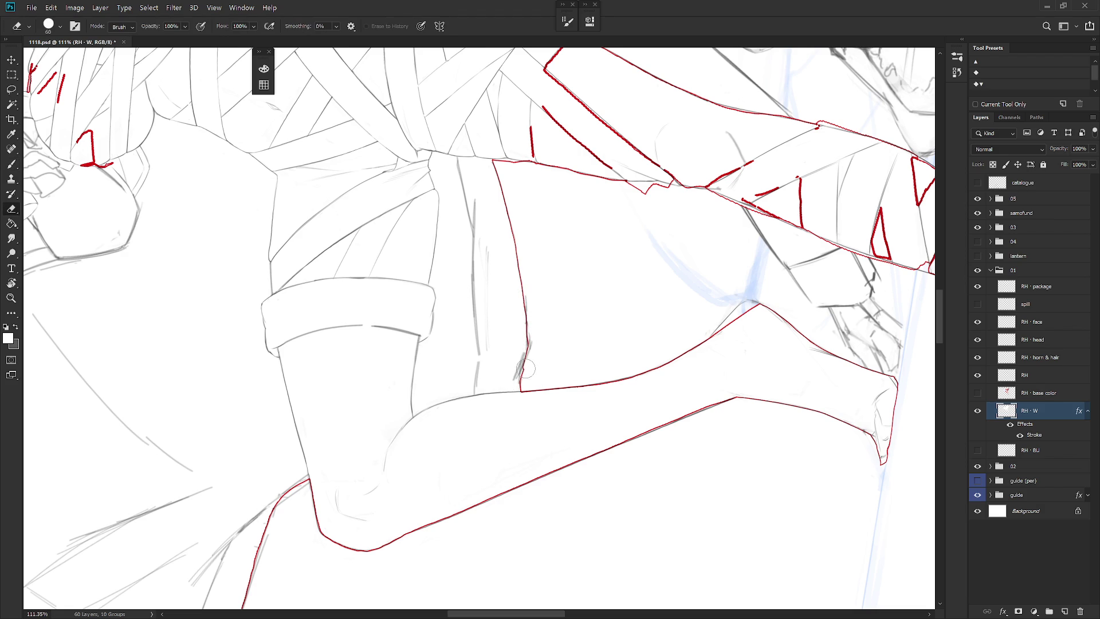
# Rotate the canvas and redraw the raised leg's long red contour, plus a bit of its left contour.
pyautogui.press('r')
pyautogui.moveTo(513, 469); pyautogui.dragTo(552, 361)
pyautogui.press('b')
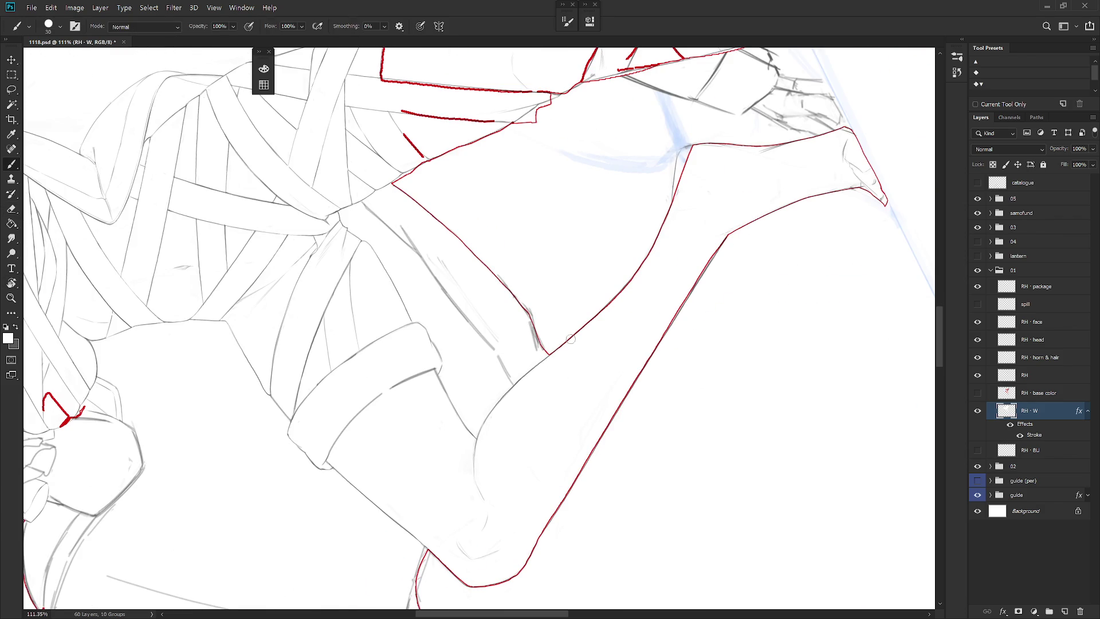
pyautogui.press('r')
pyautogui.moveTo(589, 361)
pyautogui.mouseDown()
pyautogui.moveTo(641, 321)
pyautogui.moveTo(636, 225)
pyautogui.mouseUp()
pyautogui.press('b')
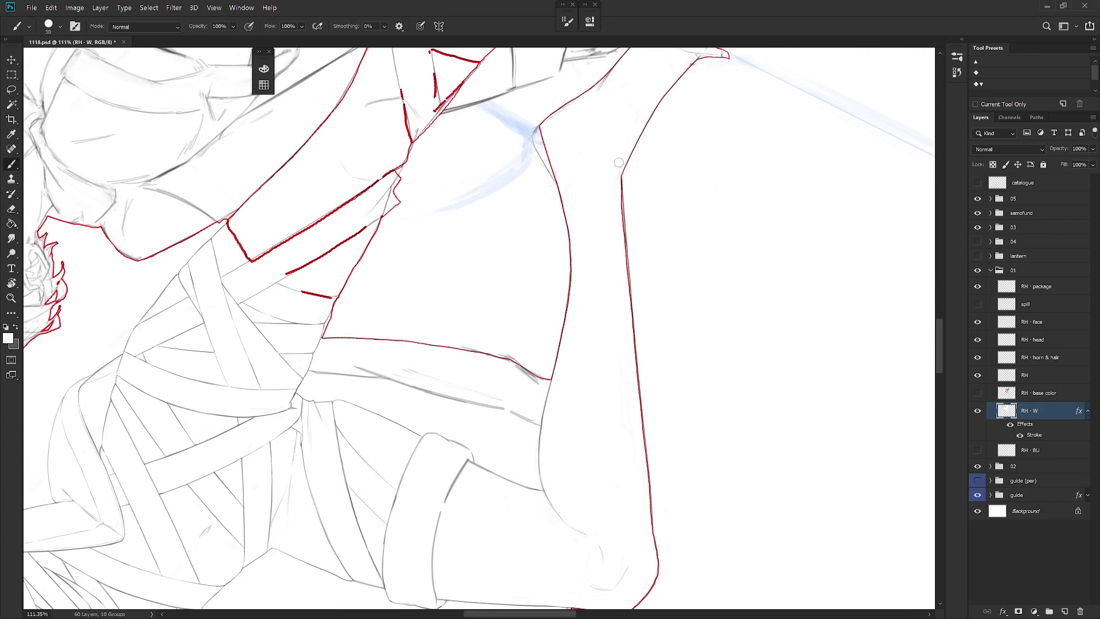
pyautogui.moveTo(620, 187); pyautogui.dragTo(629, 299)
pyautogui.moveTo(634, 355); pyautogui.dragTo(637, 385)
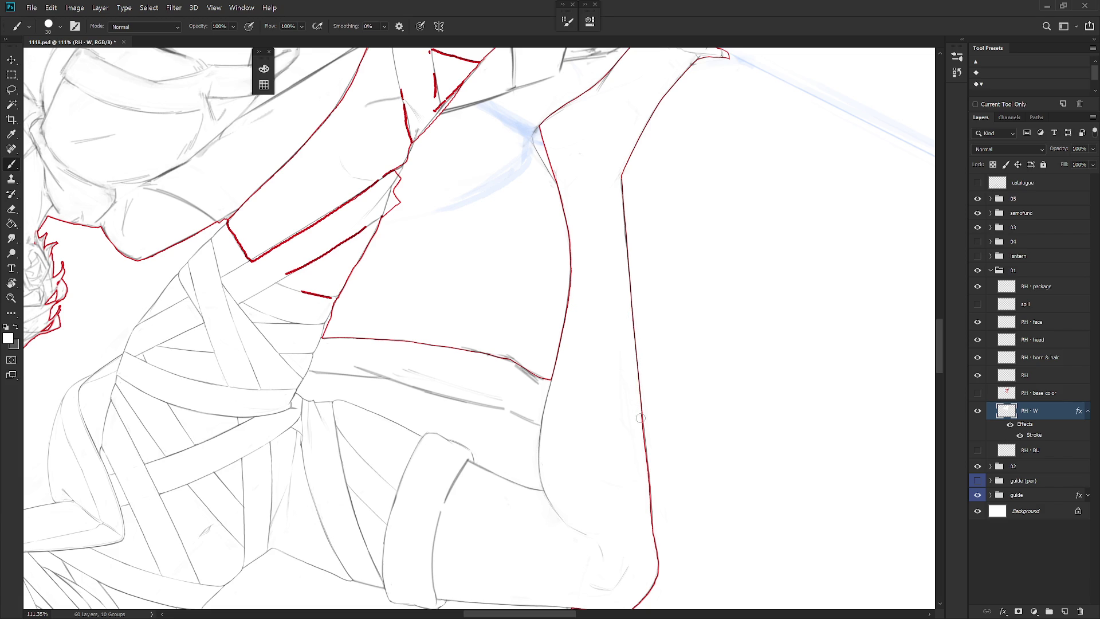
pyautogui.moveTo(644, 443); pyautogui.dragTo(646, 466)
pyautogui.moveTo(650, 507); pyautogui.dragTo(651, 526)
pyautogui.moveTo(567, 303); pyautogui.dragTo(564, 326)
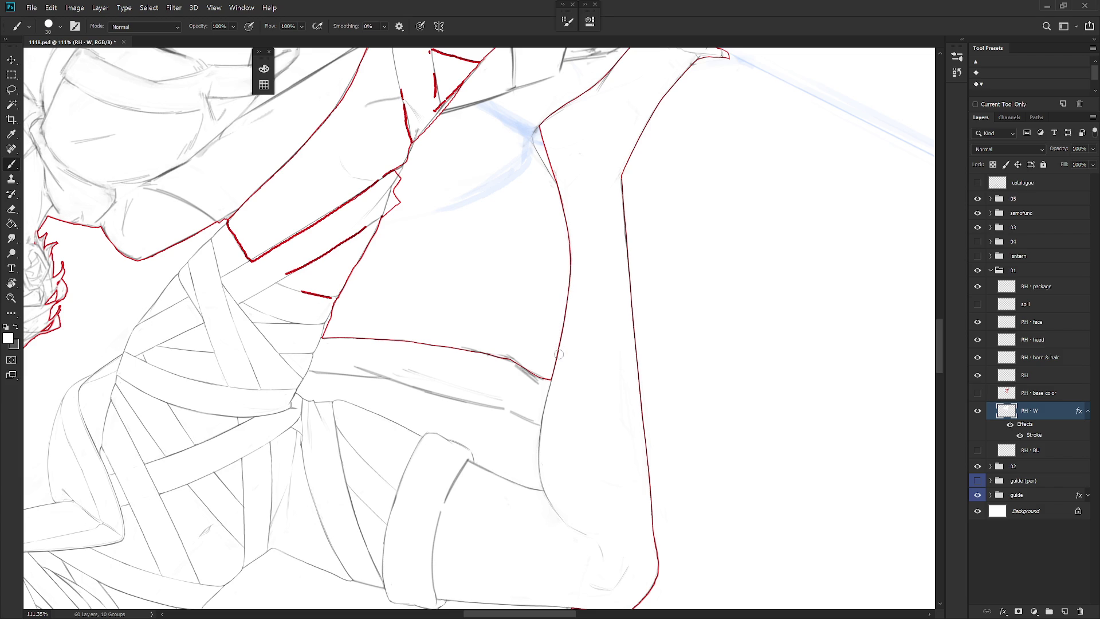
pyautogui.moveTo(644, 338)
pyautogui.mouseDown()
pyautogui.moveTo(587, 432)
pyautogui.moveTo(602, 257)
pyautogui.moveTo(500, 359)
pyautogui.mouseUp()
# Lasso and delete the stray jag on the red outline behind the raised foot's ankle.
pyautogui.press('l')
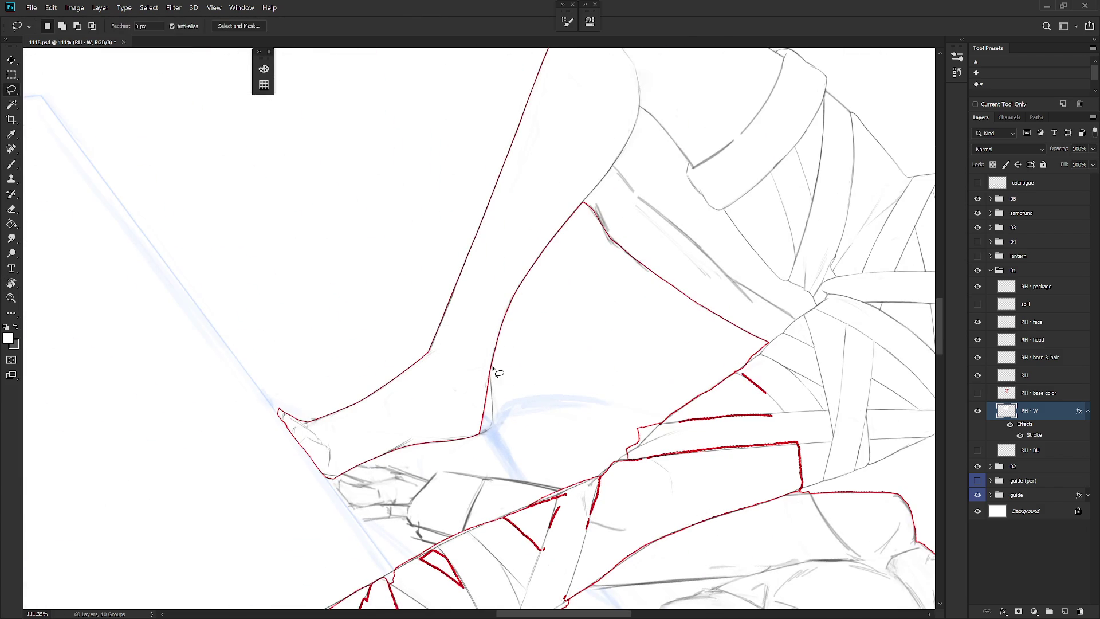
pyautogui.scroll(-1, 560, 418)
pyautogui.scroll(2, 516, 290)
pyautogui.moveTo(521, 324)
pyautogui.mouseDown()
pyautogui.moveTo(531, 381)
pyautogui.moveTo(515, 286)
pyautogui.mouseUp()
pyautogui.press('Delete')
pyautogui.hotkey('ctrl', 'd')
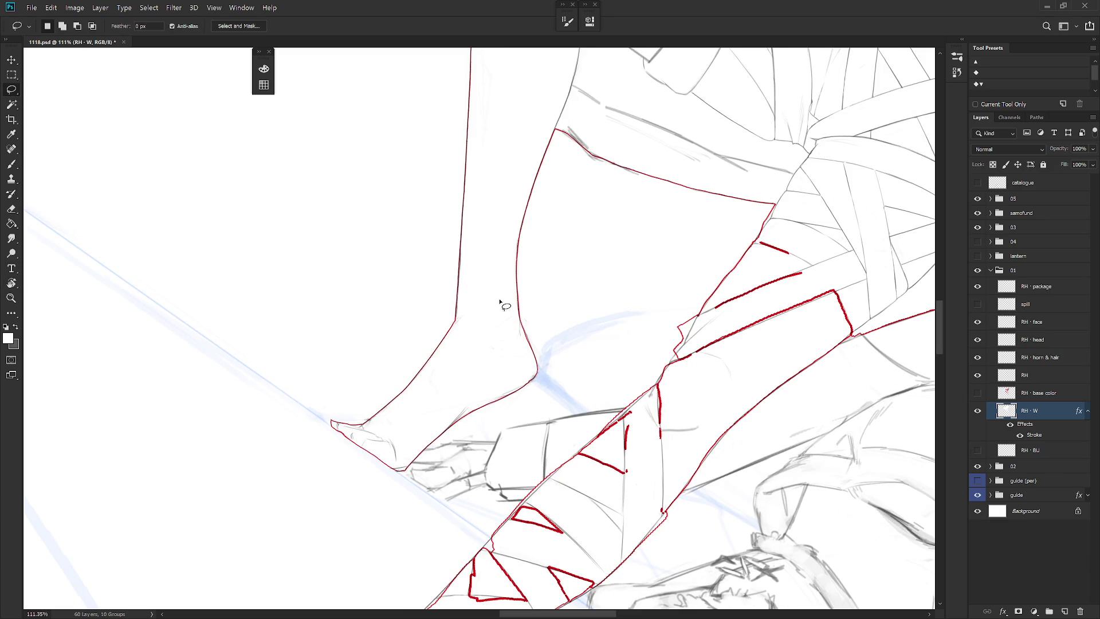
pyautogui.press('b')
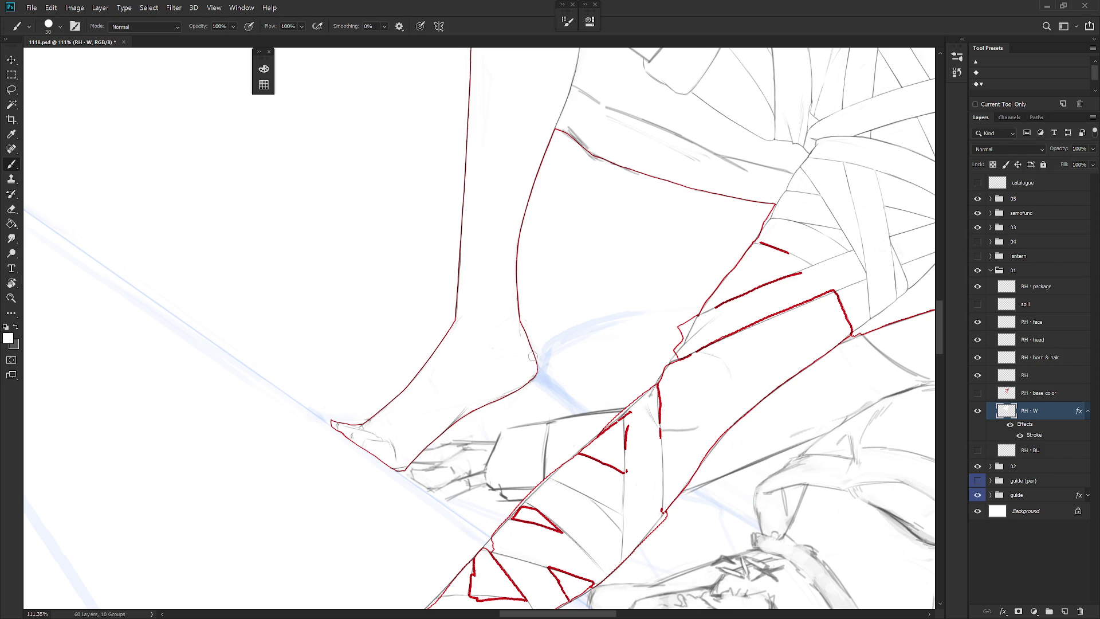
pyautogui.moveTo(532, 378); pyautogui.dragTo(550, 315)
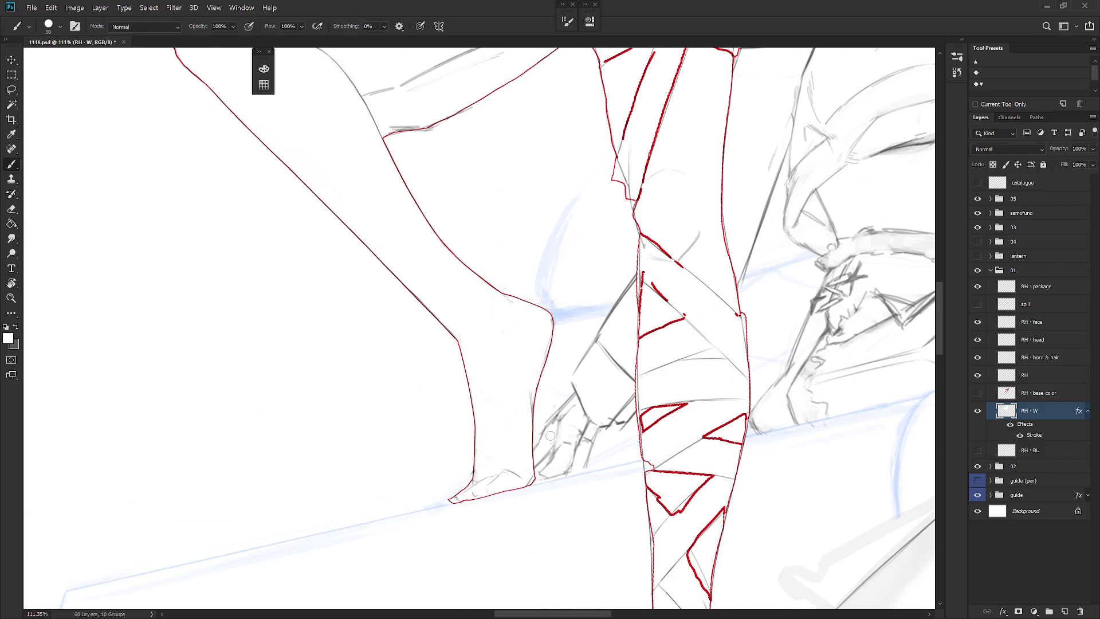
pyautogui.scroll(-5, 601, 374)
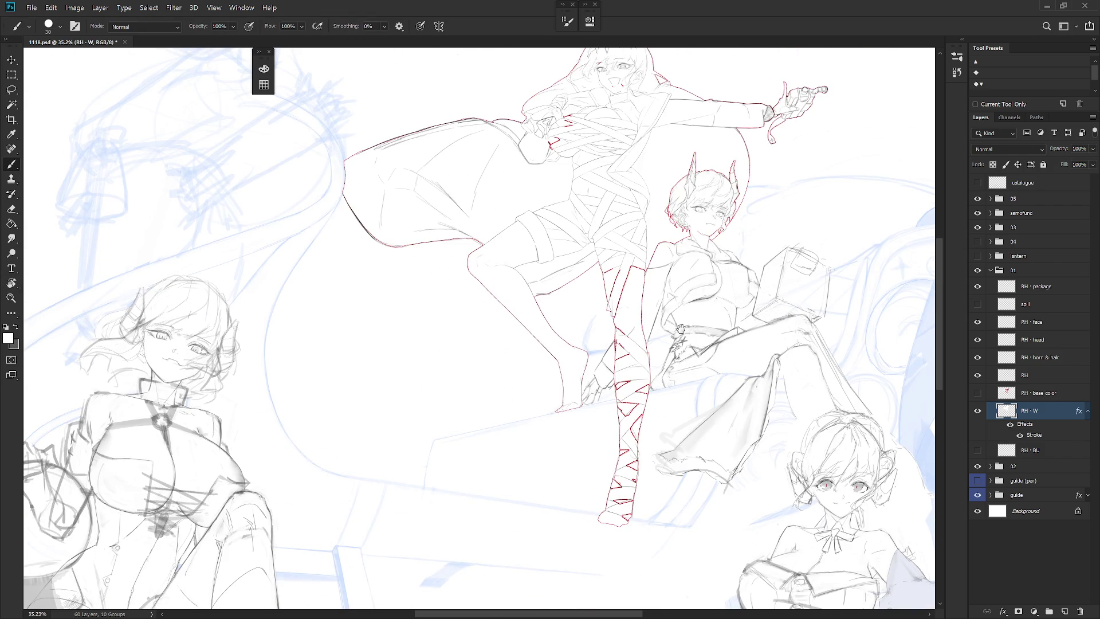
# Erase stray red strokes on the upper bandaged leg, painting over the middle stroke in white.
pyautogui.moveTo(682, 330); pyautogui.dragTo(658, 378)
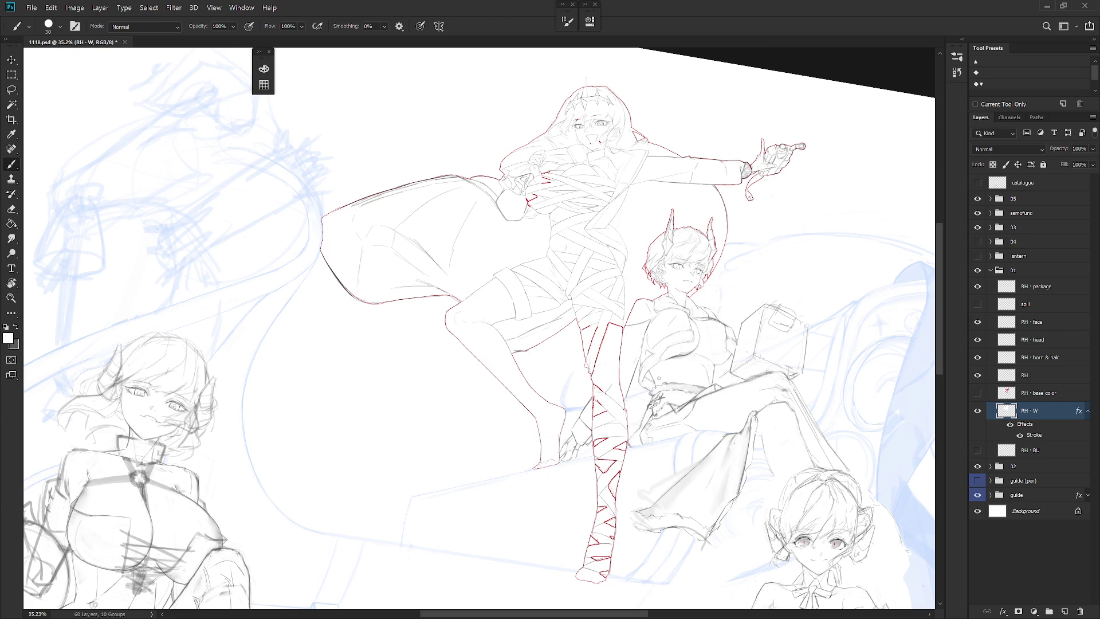
pyautogui.scroll(5, 599, 344)
pyautogui.press('e')
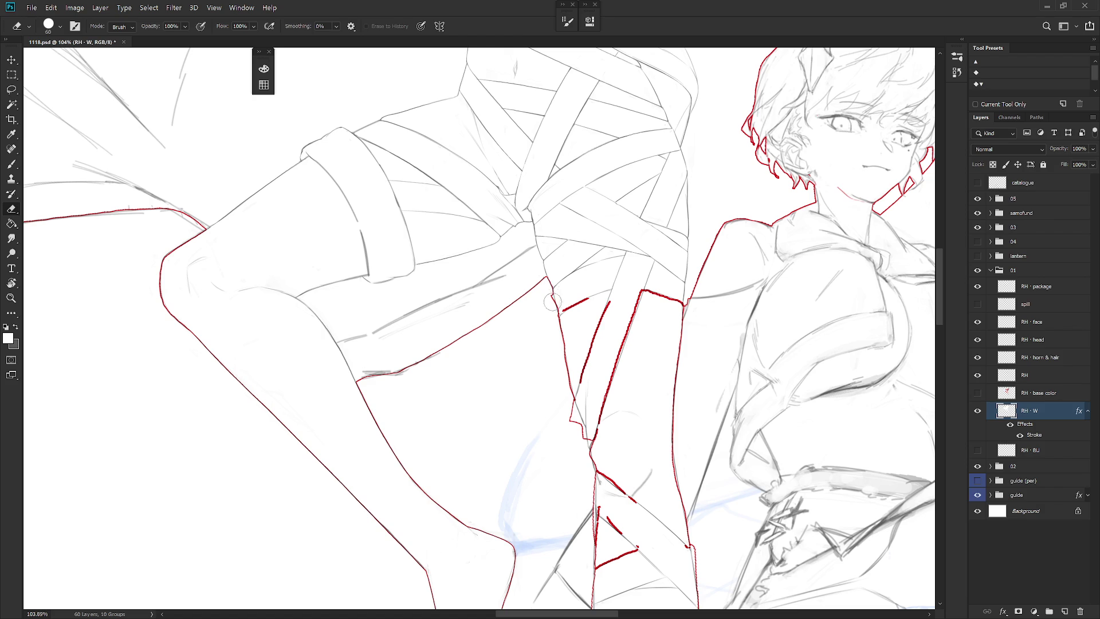
pyautogui.press('b')
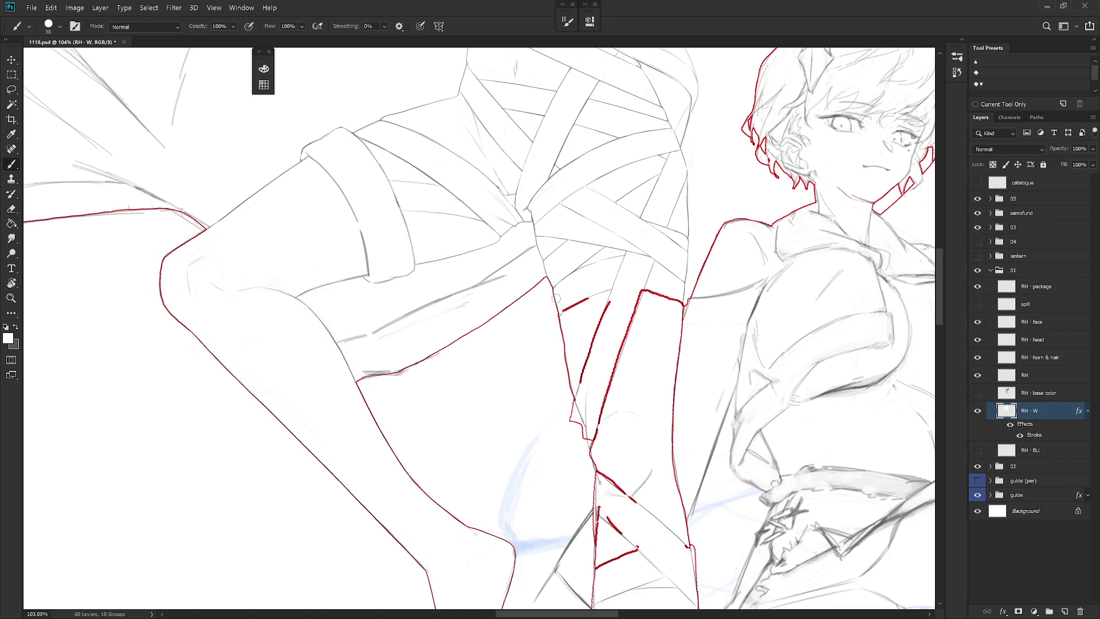
pyautogui.press('e')
pyautogui.press('b')
pyautogui.moveTo(617, 291)
pyautogui.mouseDown()
pyautogui.moveTo(628, 255)
pyautogui.moveTo(589, 350)
pyautogui.mouseUp()
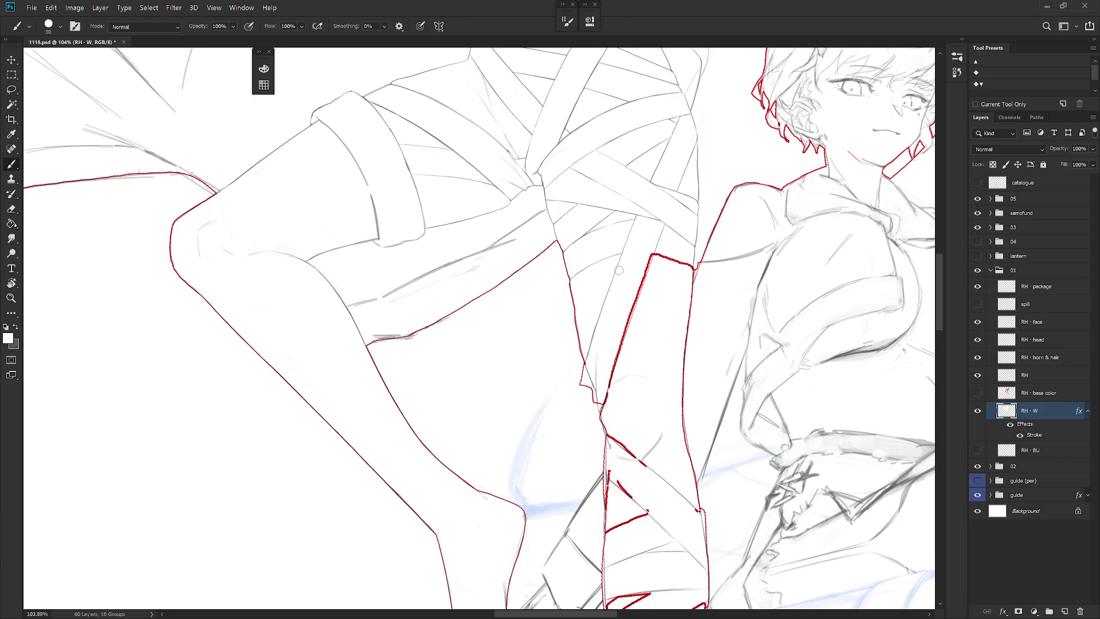
pyautogui.press('e')
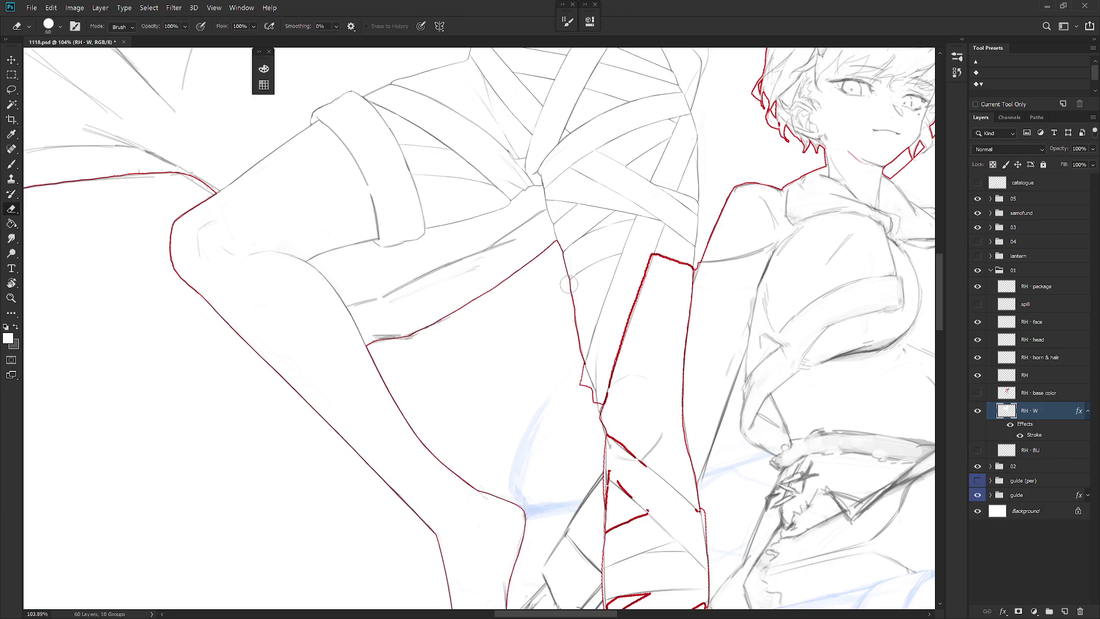
pyautogui.press('b')
pyautogui.press('b')
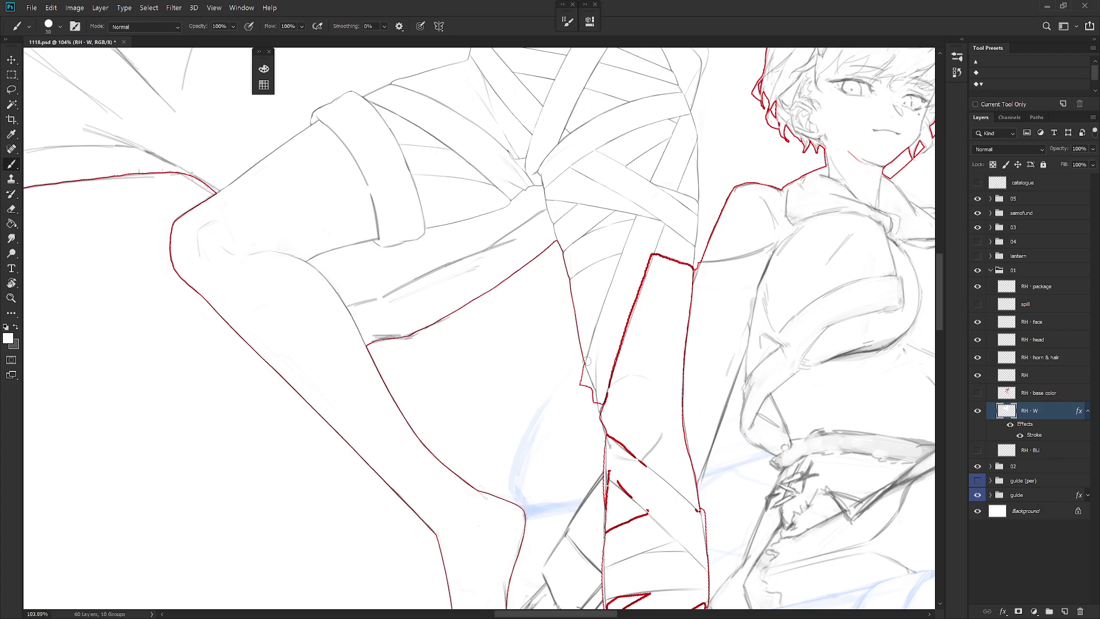
pyautogui.moveTo(585, 345)
pyautogui.mouseDown()
pyautogui.moveTo(575, 326)
pyautogui.moveTo(573, 376)
pyautogui.moveTo(567, 348)
pyautogui.moveTo(564, 364)
pyautogui.moveTo(574, 346)
pyautogui.mouseUp()
pyautogui.press('e')
pyautogui.press('b')
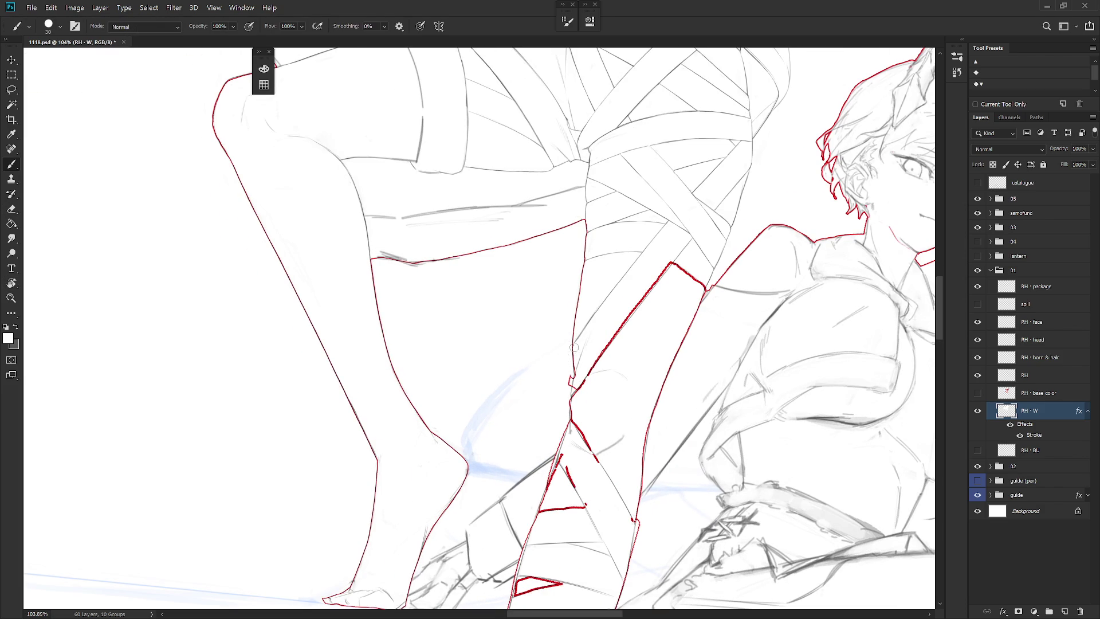
# Clean away the stray red marks just below the bandaged shin's knee.
pyautogui.moveTo(581, 417); pyautogui.dragTo(575, 283)
pyautogui.press('e')
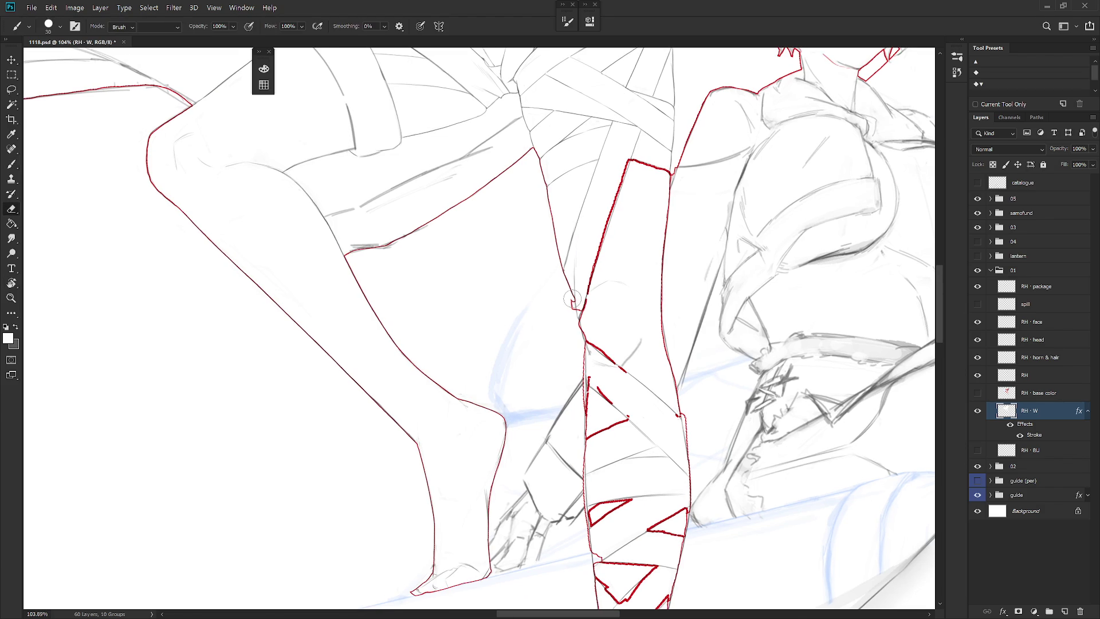
pyautogui.press('b')
pyautogui.press('e')
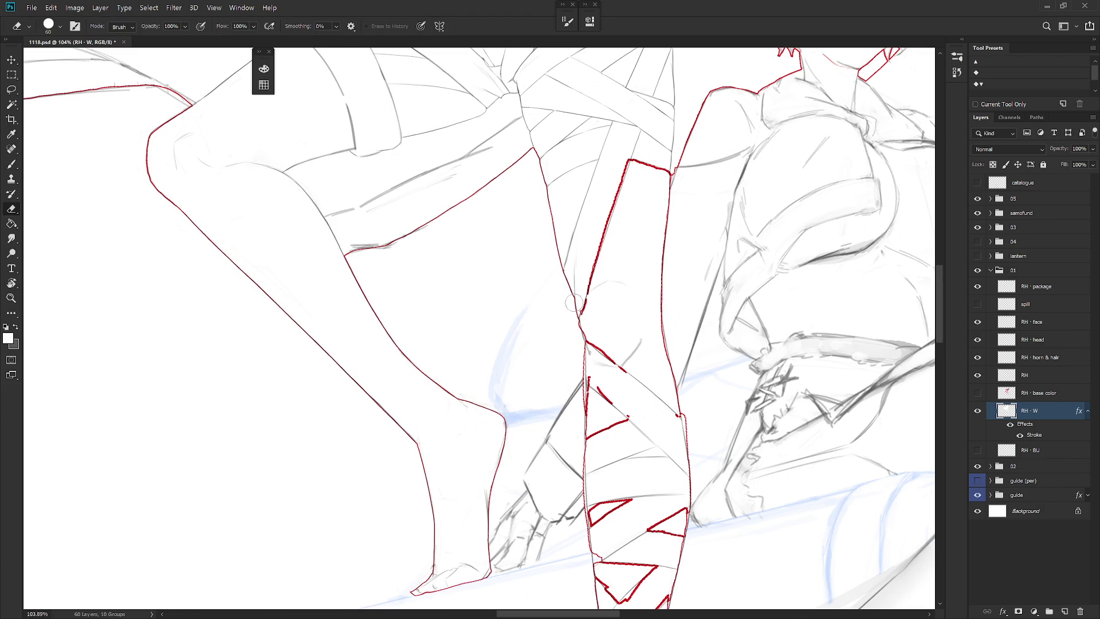
pyautogui.press('b')
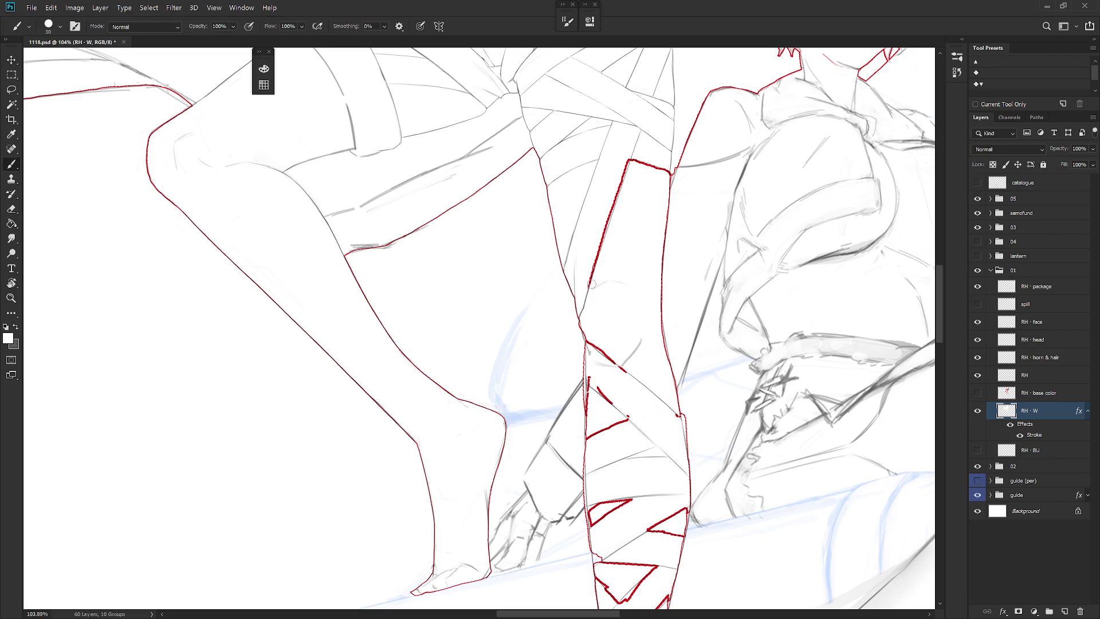
pyautogui.moveTo(612, 212); pyautogui.dragTo(632, 147)
pyautogui.moveTo(611, 209); pyautogui.dragTo(598, 253)
pyautogui.scroll(-1, 606, 228)
pyautogui.press('e')
pyautogui.press('b')
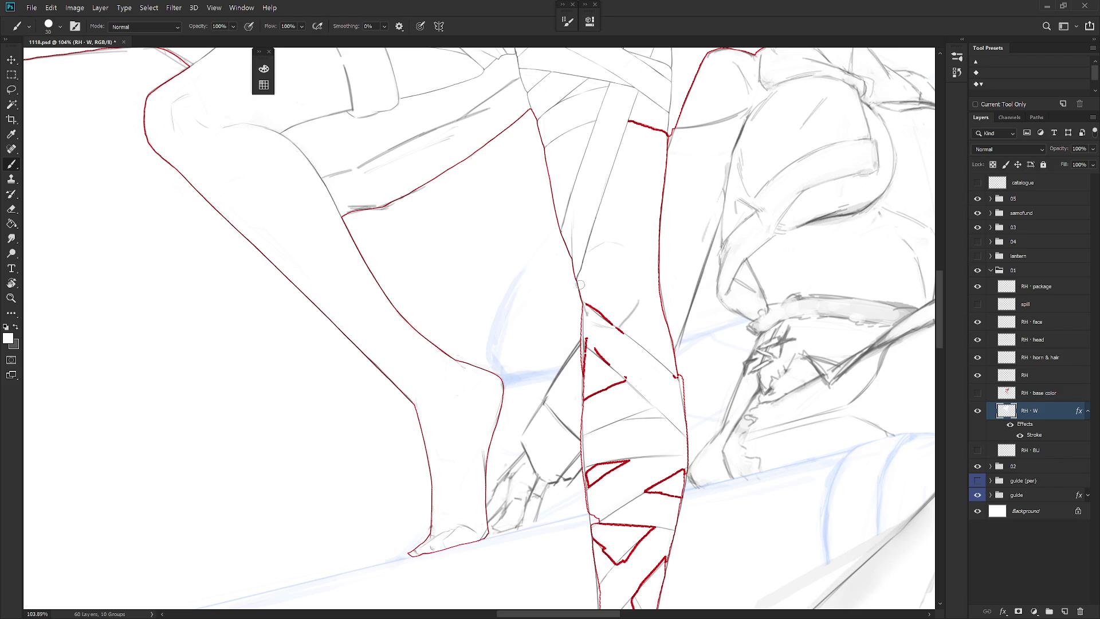
pyautogui.press('e')
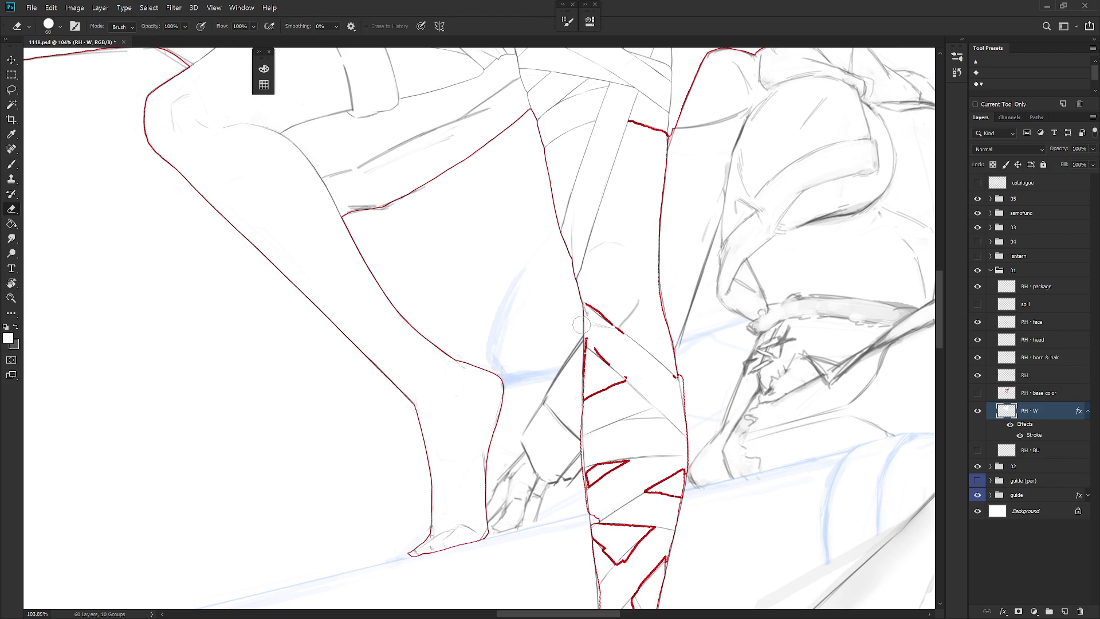
pyautogui.press('b')
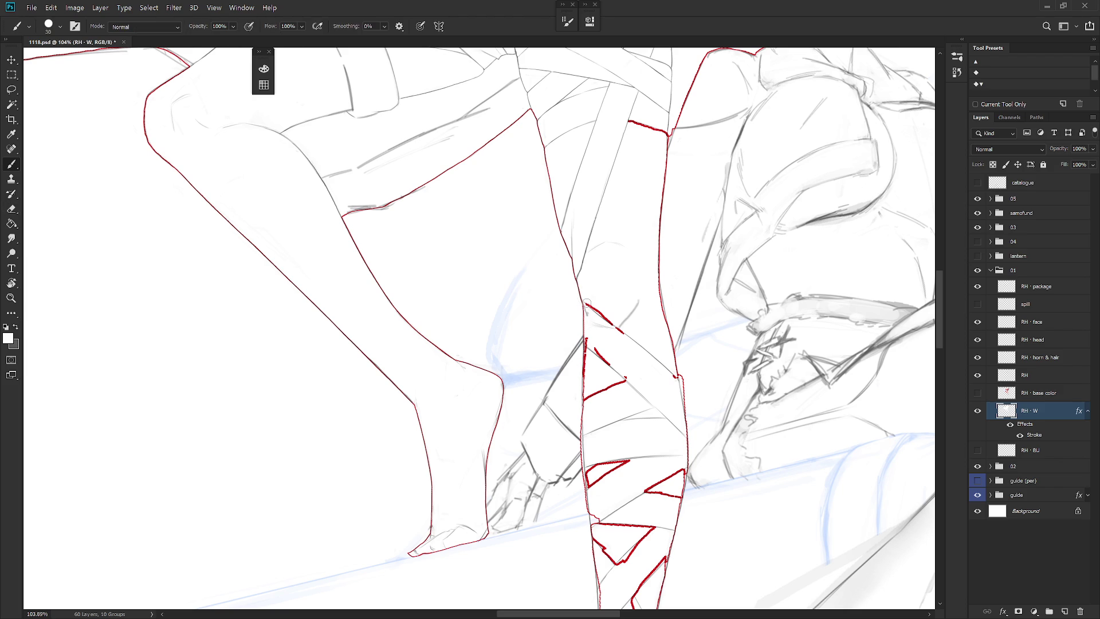
pyautogui.scroll(-5, 652, 381)
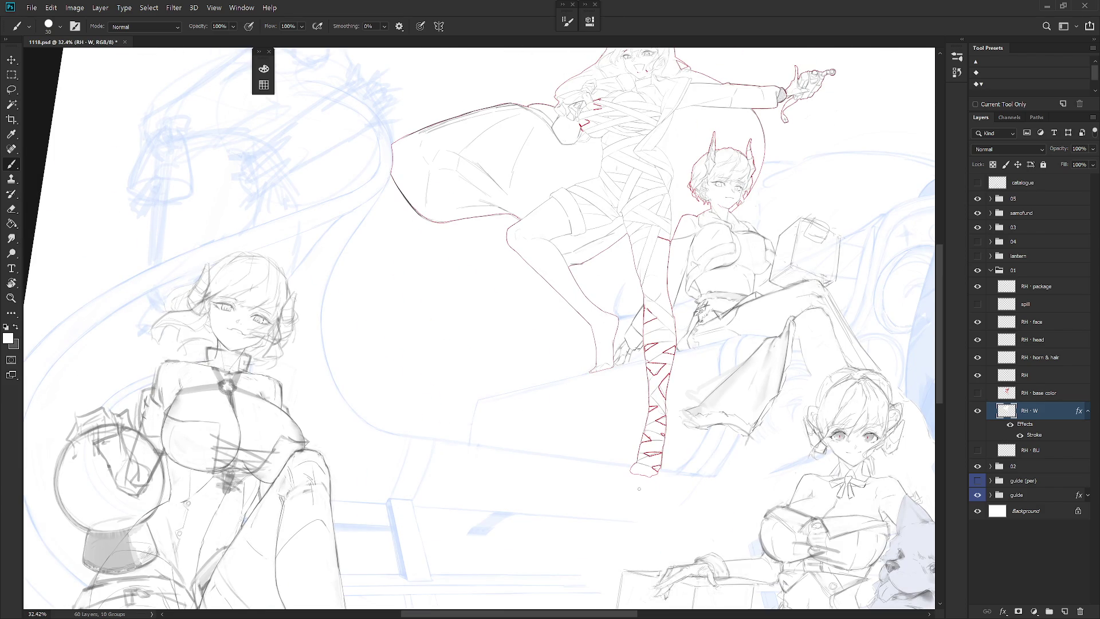
# Lasso and delete the red strokes on the top girl's torso.
pyautogui.scroll(-1, 639, 488)
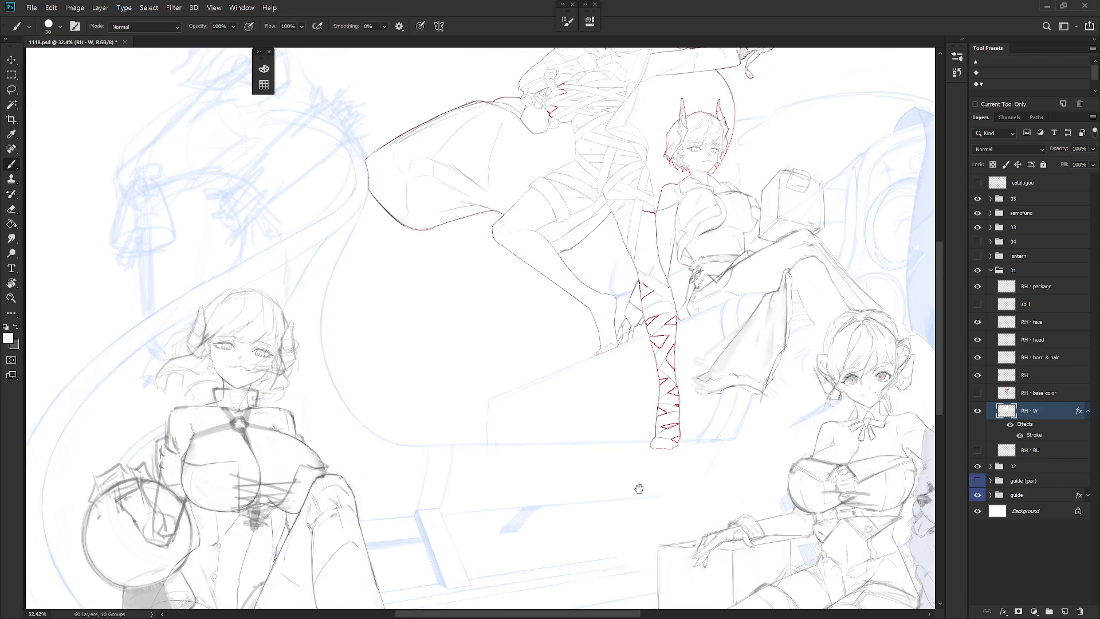
pyautogui.scroll(6, 636, 487)
pyautogui.press('l')
pyautogui.moveTo(533, 275)
pyautogui.mouseDown()
pyautogui.moveTo(601, 140)
pyautogui.moveTo(526, 277)
pyautogui.mouseUp()
pyautogui.press('Delete')
pyautogui.hotkey('ctrl', 'd')
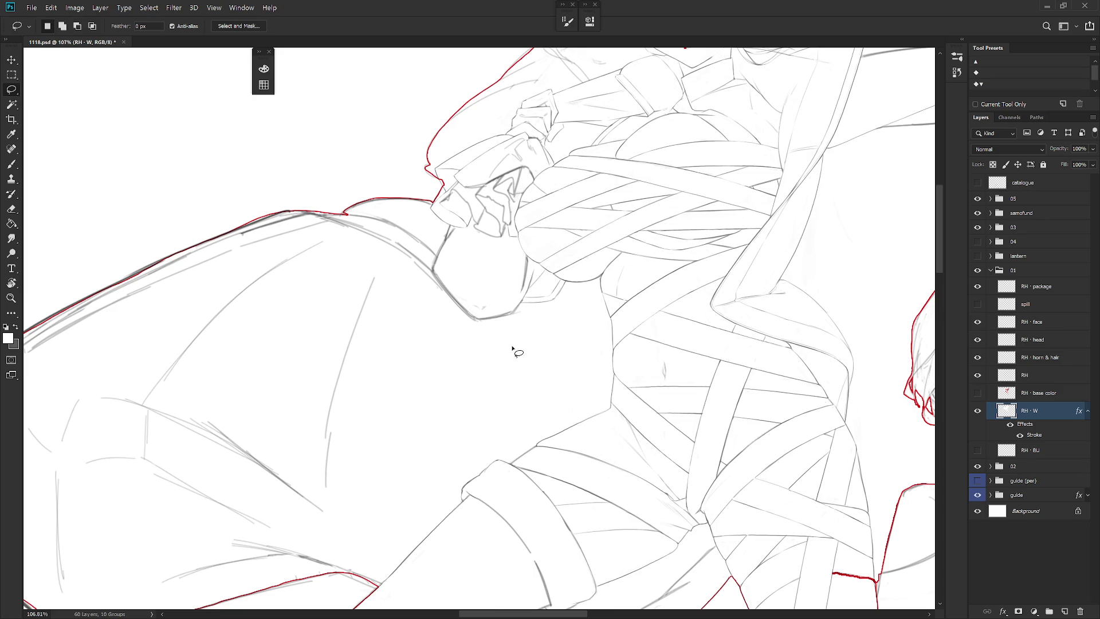
# Delete the red outline around the horned girl's head and horns.
pyautogui.scroll(-2, 519, 401)
pyautogui.moveTo(665, 396)
pyautogui.mouseDown()
pyautogui.moveTo(704, 214)
pyautogui.moveTo(614, 368)
pyautogui.mouseUp()
pyautogui.press('Delete')
pyautogui.hotkey('ctrl', 'd')
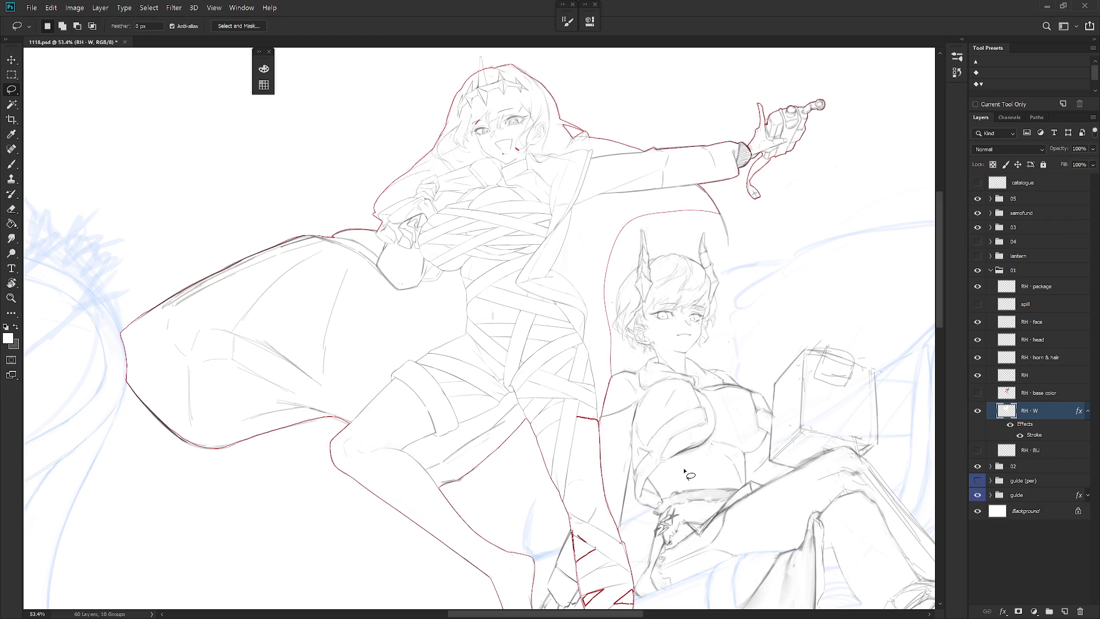
pyautogui.press('b')
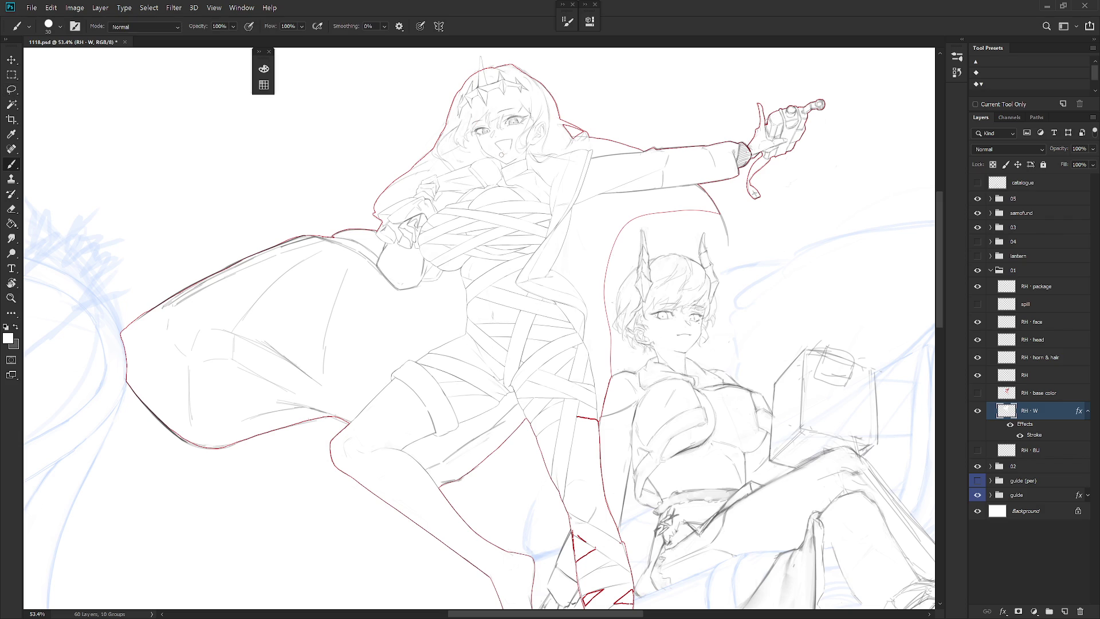
pyautogui.scroll(-3, 684, 385)
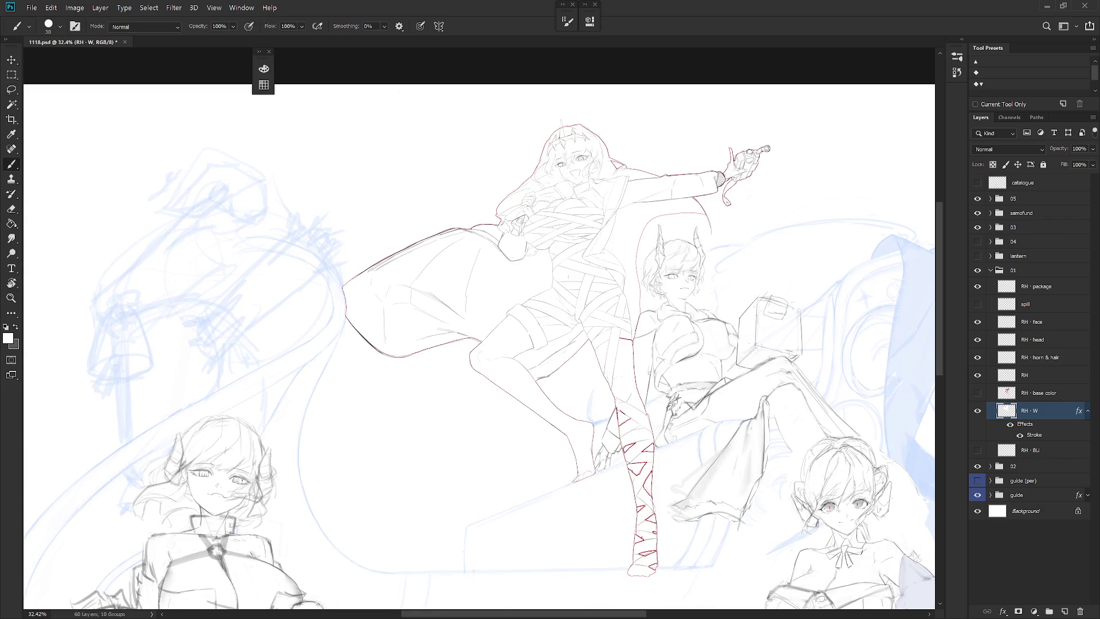
pyautogui.scroll(5, 637, 366)
pyautogui.press(']')
pyautogui.press(']')
pyautogui.press(']')
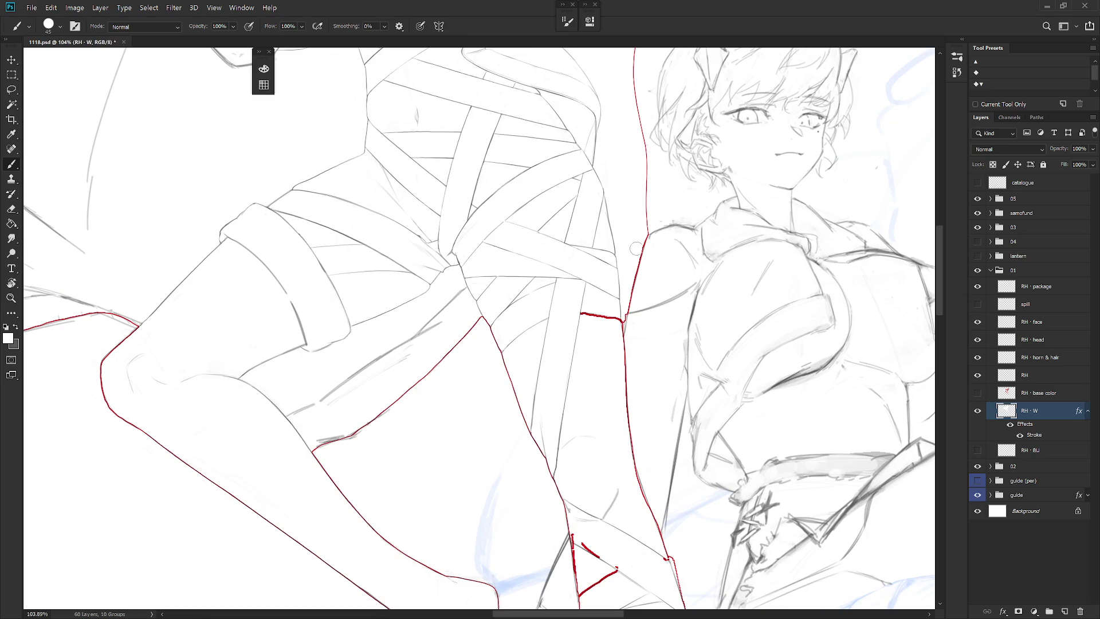
# Erase the short leftover red lines on the inner leg so the outline meets the contour cleanly.
pyautogui.moveTo(598, 309)
pyautogui.mouseDown()
pyautogui.moveTo(581, 313)
pyautogui.moveTo(611, 308)
pyautogui.moveTo(620, 327)
pyautogui.moveTo(622, 307)
pyautogui.moveTo(623, 317)
pyautogui.mouseUp()
pyautogui.press('e')
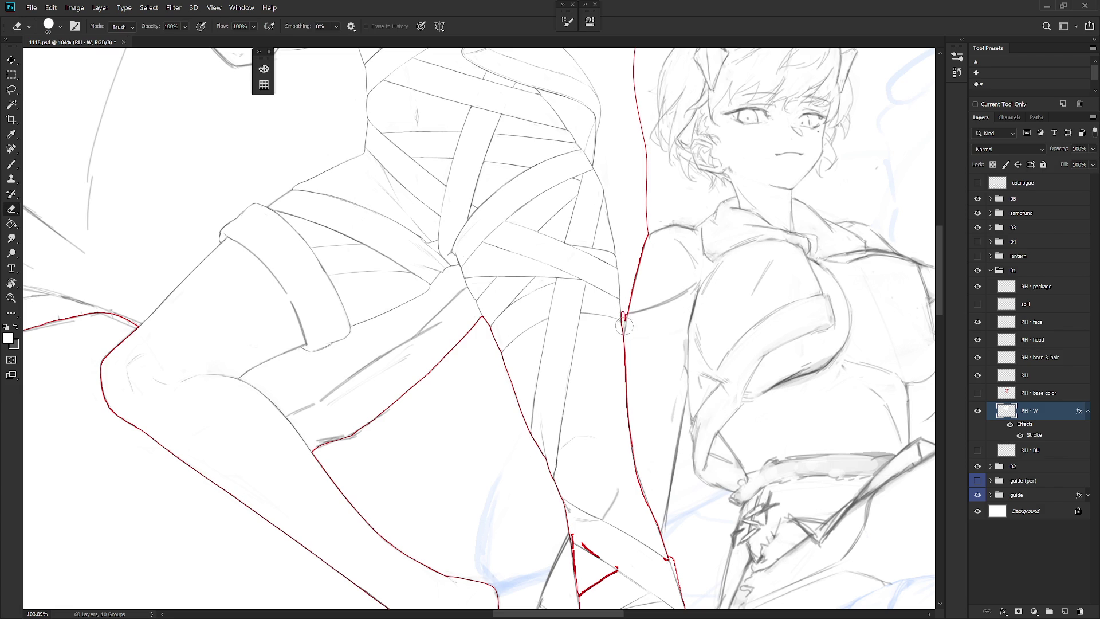
pyautogui.moveTo(627, 321)
pyautogui.mouseDown()
pyautogui.moveTo(657, 235)
pyautogui.moveTo(632, 294)
pyautogui.moveTo(623, 261)
pyautogui.moveTo(619, 291)
pyautogui.moveTo(627, 279)
pyautogui.mouseUp()
pyautogui.press('b')
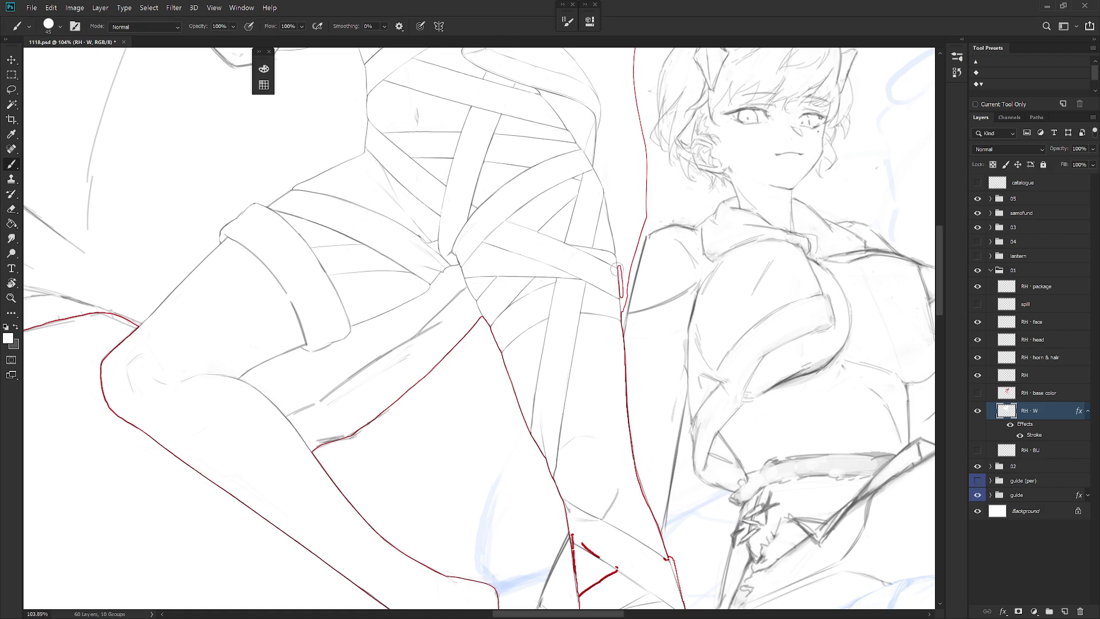
pyautogui.press('e')
pyautogui.moveTo(621, 298)
pyautogui.mouseDown()
pyautogui.moveTo(624, 326)
pyautogui.moveTo(637, 245)
pyautogui.mouseUp()
pyautogui.scroll(-5, 630, 380)
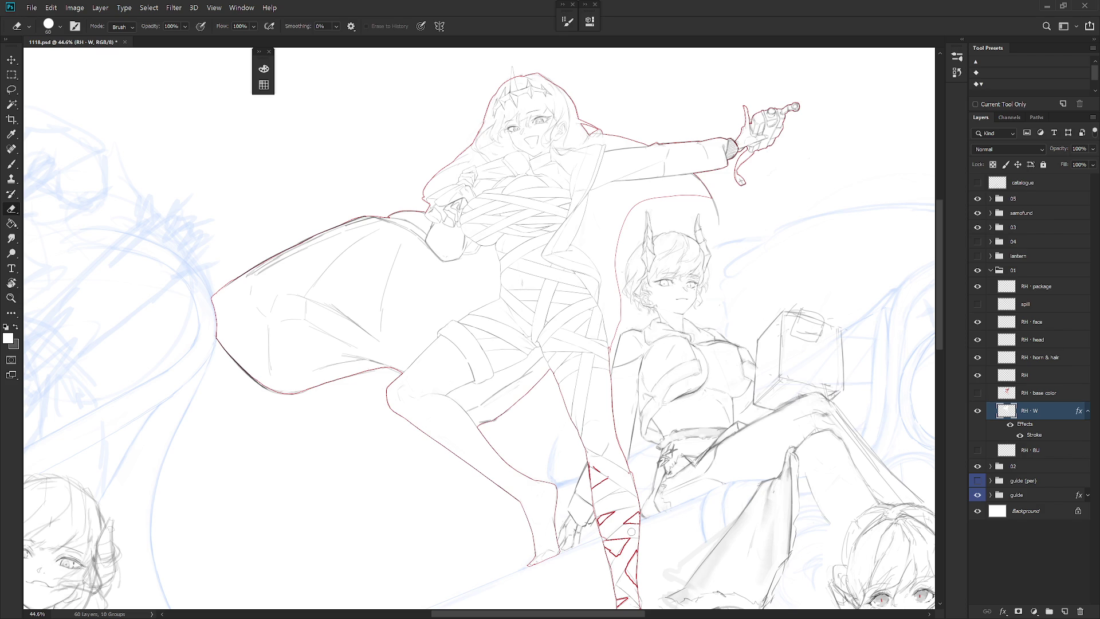
# Add a new Layer 1 above the RH layer.
pyautogui.click(1037, 376)
pyautogui.hotkey('ctrl', 'shift', 'n')
pyautogui.press('Return')
# Draw three small stars on the top girl's thigh band with the pencil.
pyautogui.moveTo(403, 461)
pyautogui.mouseDown()
pyautogui.moveTo(428, 454)
pyautogui.moveTo(496, 345)
pyautogui.mouseUp()
pyautogui.press('b')
pyautogui.scroll(2, 511, 300)
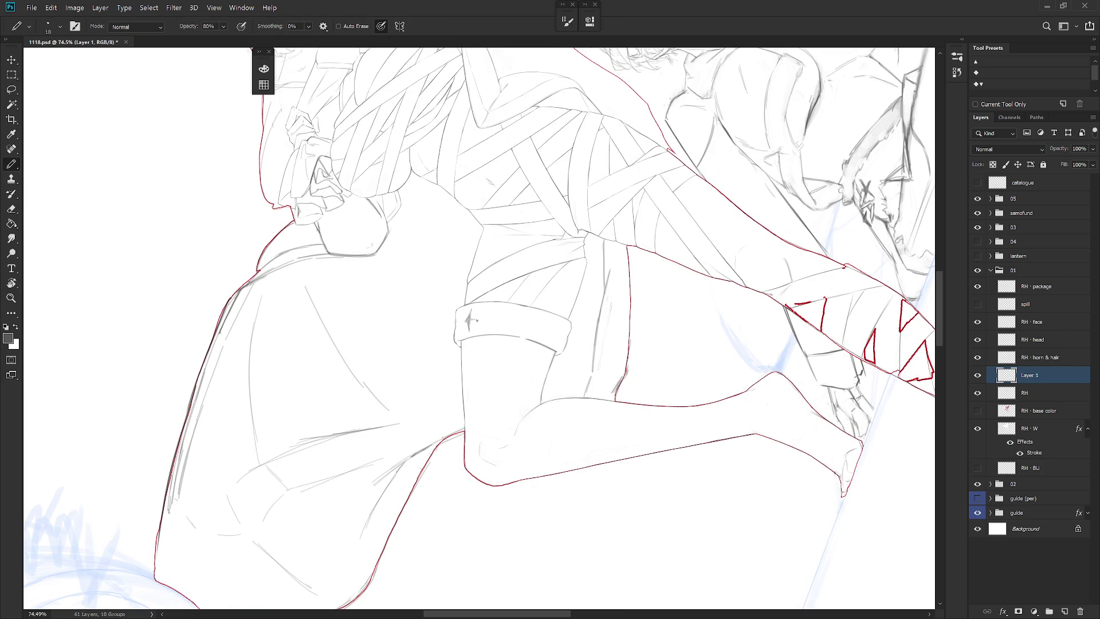
pyautogui.press('r')
pyautogui.moveTo(491, 316); pyautogui.dragTo(469, 252)
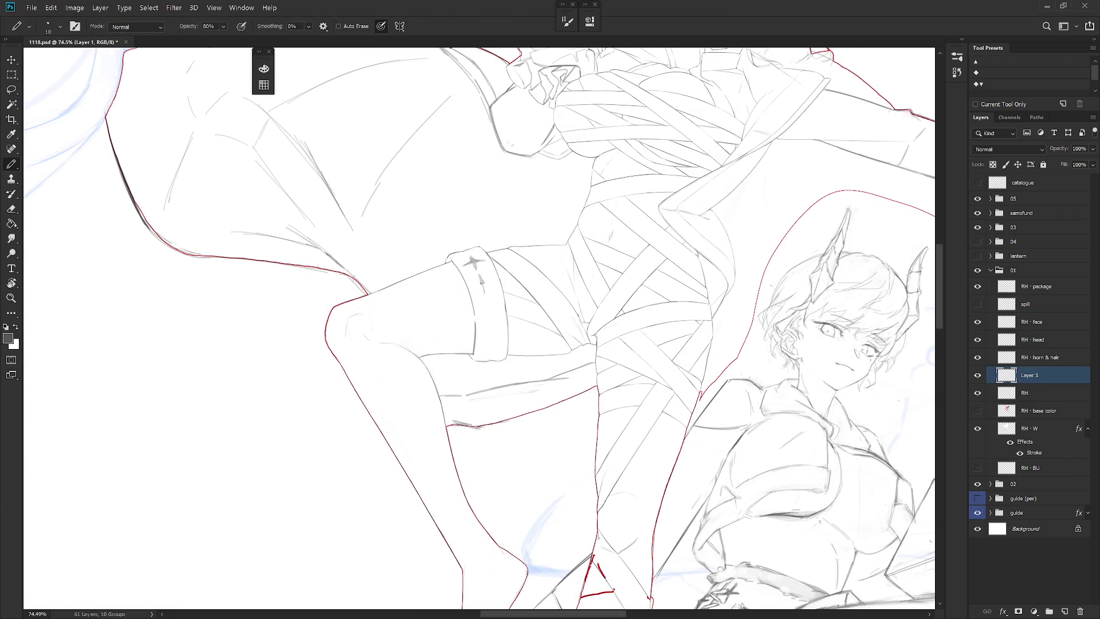
pyautogui.press('r')
pyautogui.moveTo(484, 280); pyautogui.dragTo(461, 277)
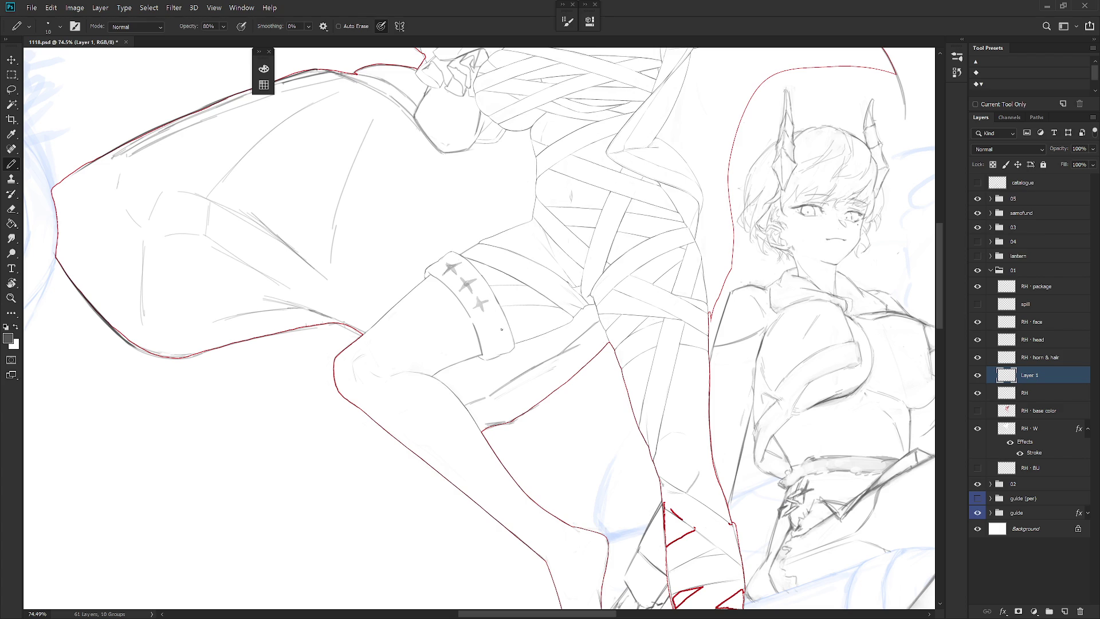
pyautogui.moveTo(489, 290)
pyautogui.mouseDown()
pyautogui.moveTo(528, 328)
pyautogui.moveTo(474, 291)
pyautogui.moveTo(492, 322)
pyautogui.mouseUp()
# Reposition the third star with Free Transform, then make RH - W the active layer.
pyautogui.press('l')
pyautogui.hotkey('ctrl', 't')
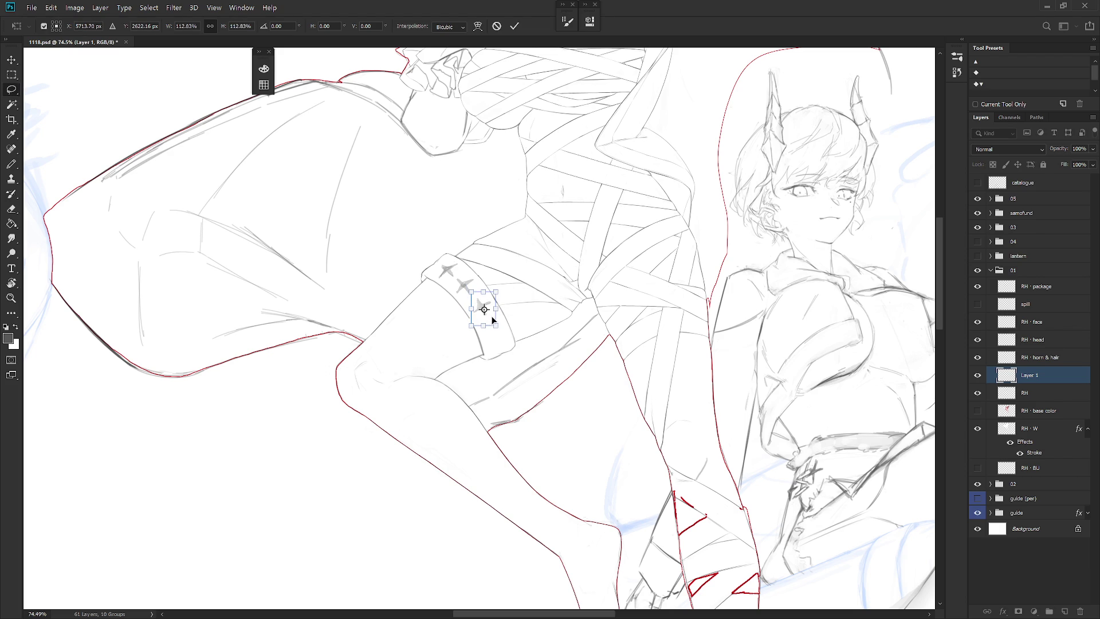
pyautogui.press('Return')
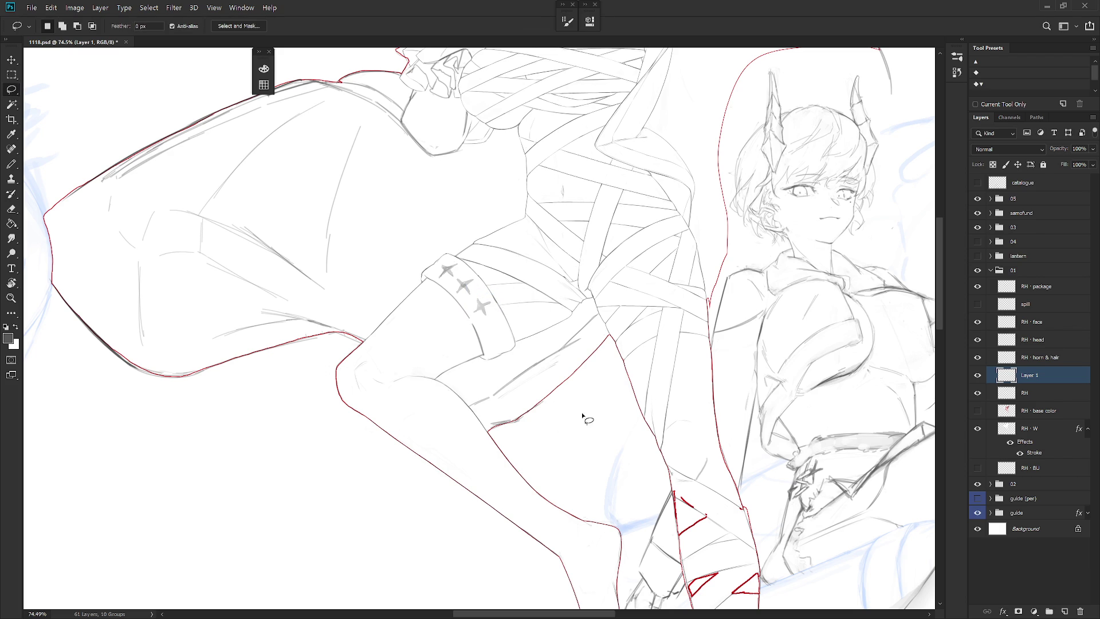
pyautogui.scroll(-5, 530, 436)
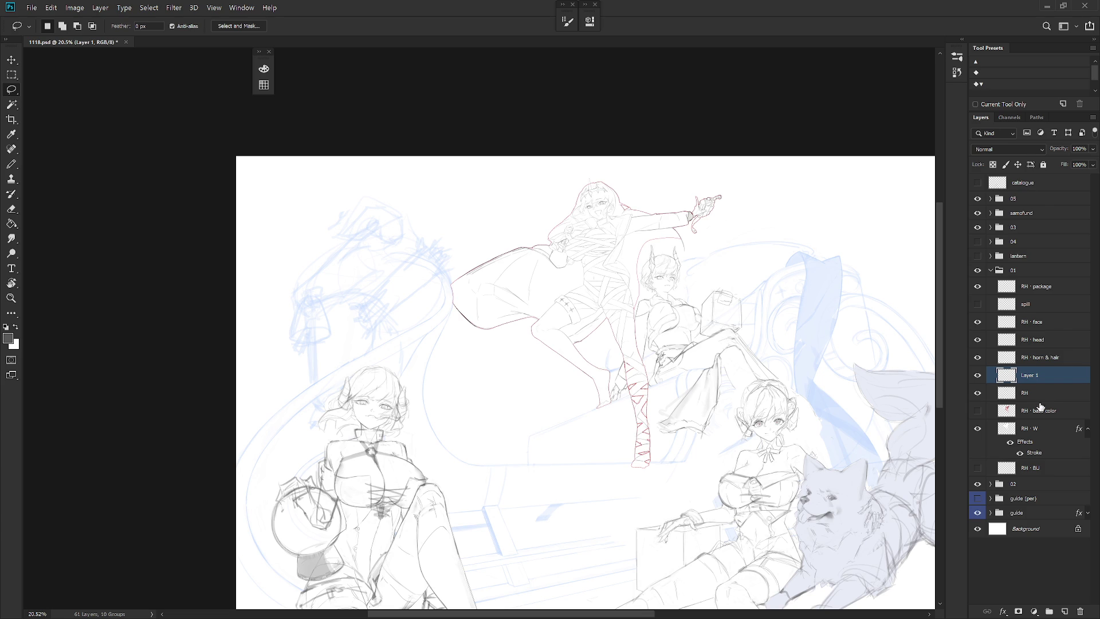
pyautogui.click(1051, 429)
pyautogui.scroll(5, 650, 405)
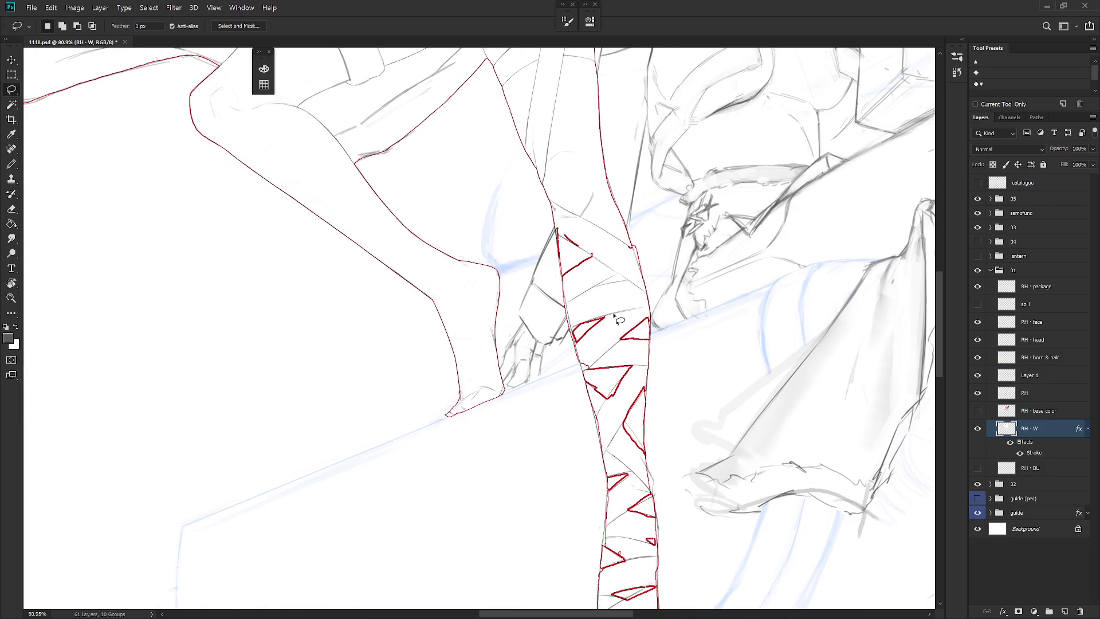
# Cut the red strokes at the bandage's top and delete the red triangles along the leg's left edge.
pyautogui.moveTo(563, 241)
pyautogui.mouseDown()
pyautogui.moveTo(576, 297)
pyautogui.moveTo(554, 212)
pyautogui.mouseUp()
pyautogui.hotkey('ctrl', 'x')
pyautogui.moveTo(565, 254)
pyautogui.mouseDown()
pyautogui.moveTo(589, 379)
pyautogui.moveTo(627, 390)
pyautogui.moveTo(593, 276)
pyautogui.mouseUp()
pyautogui.press('Delete')
pyautogui.hotkey('ctrl', 'd')
# Touch up the leg's left contour with white brush and eraser strokes.
pyautogui.moveTo(553, 208); pyautogui.dragTo(586, 383)
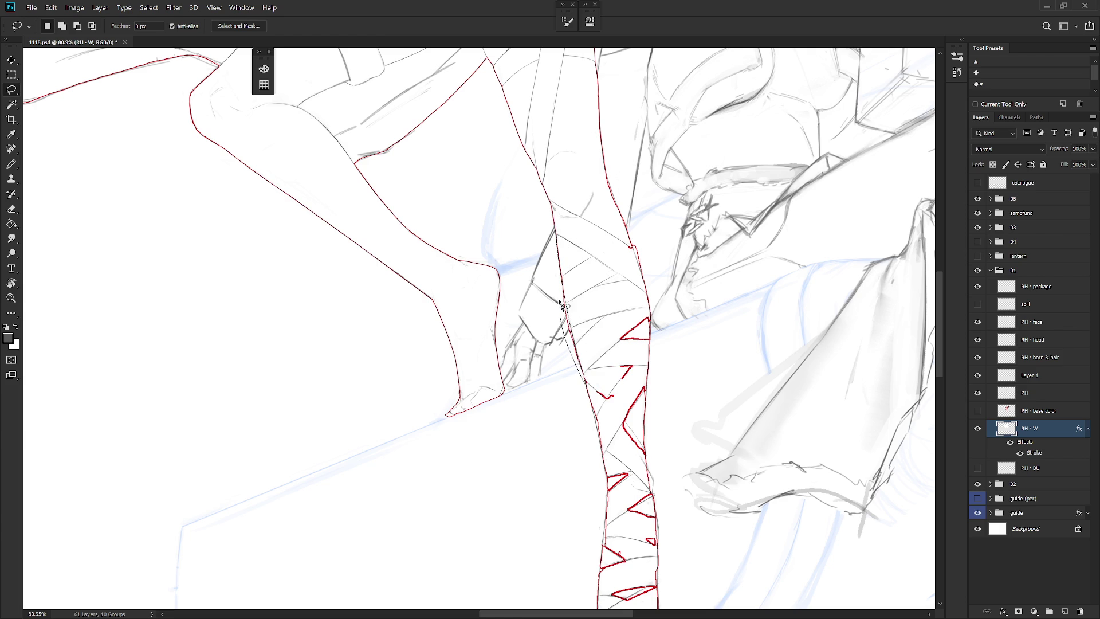
pyautogui.hotkey('ctrl', 'd')
pyautogui.scroll(2, 561, 241)
pyautogui.press('b')
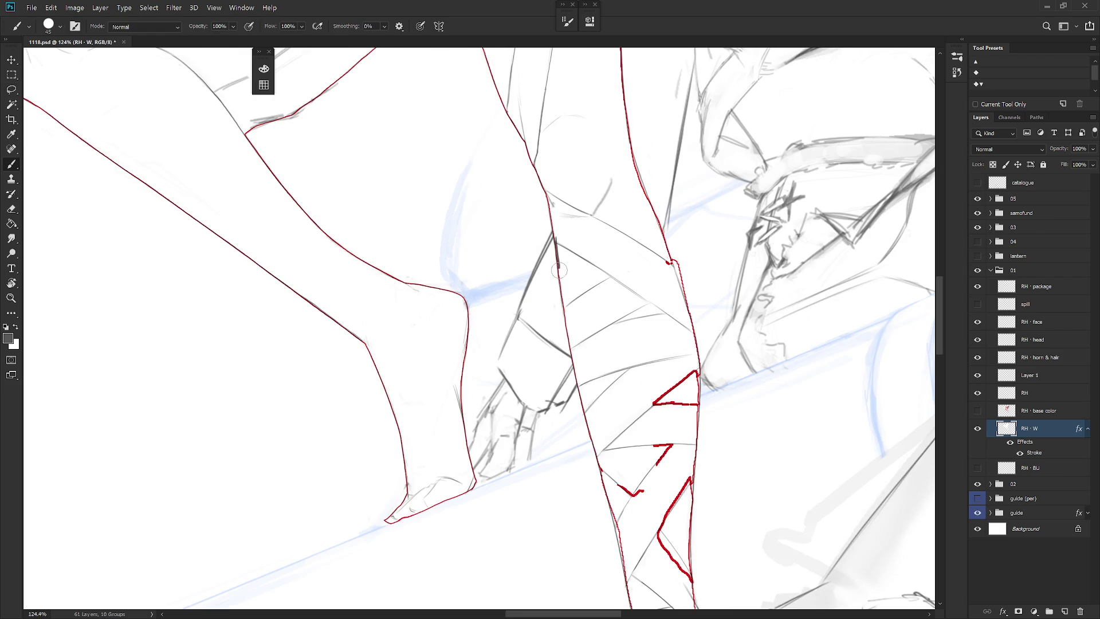
pyautogui.press('x')
pyautogui.press('e')
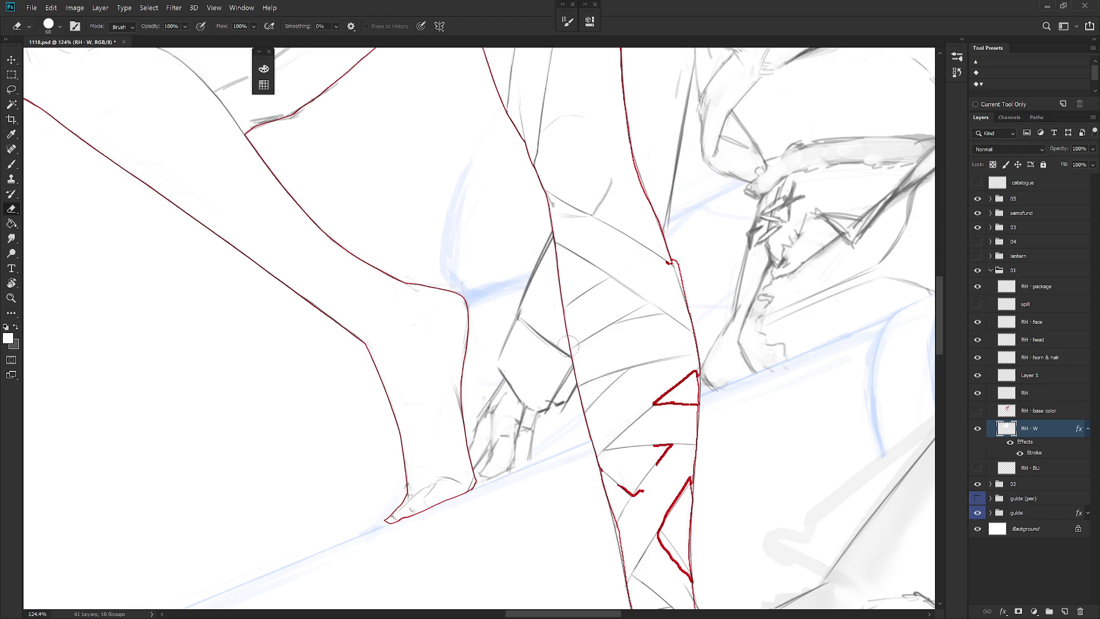
pyautogui.moveTo(617, 385); pyautogui.dragTo(556, 226)
pyautogui.press('b')
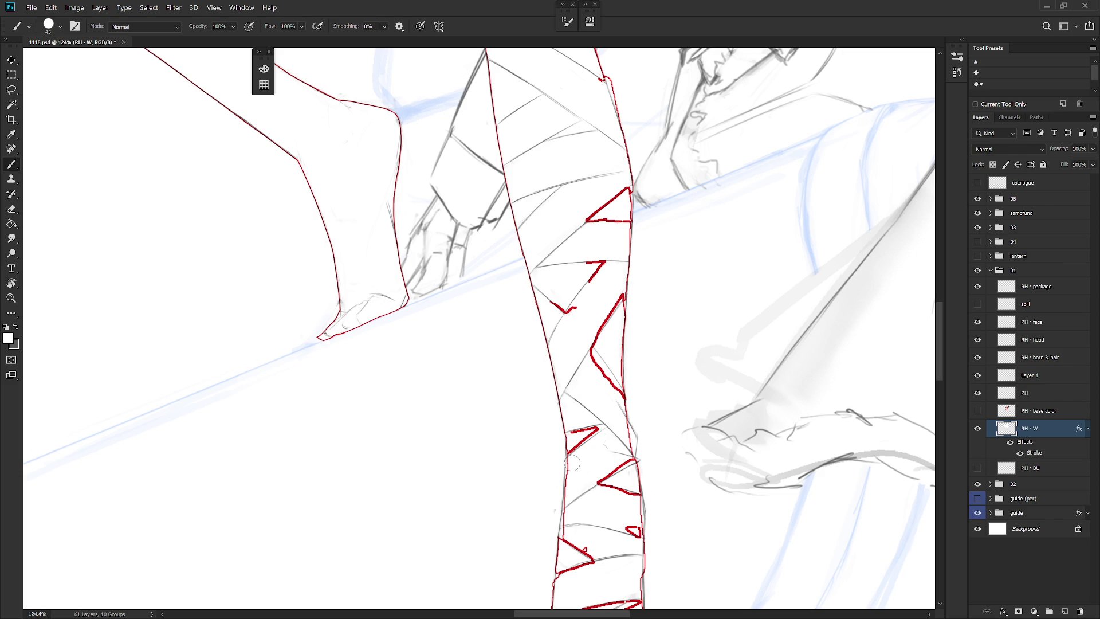
pyautogui.press('e')
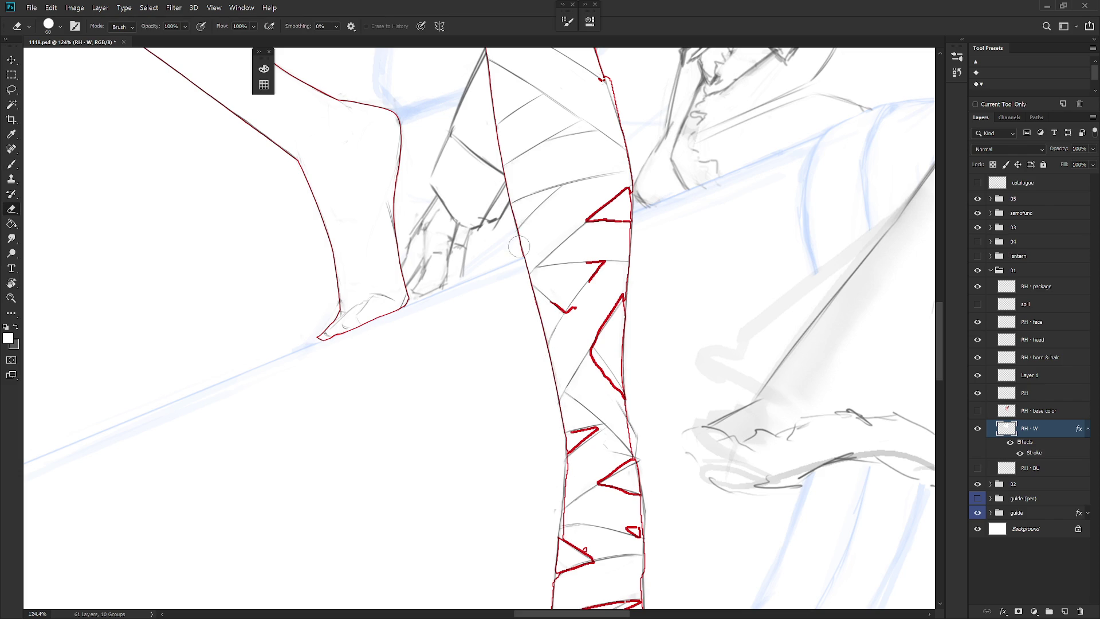
# Select strips along the shin's left contour, erase the stray red outline segment, then zoom out.
pyautogui.press('l')
pyautogui.moveTo(511, 209)
pyautogui.mouseDown()
pyautogui.moveTo(532, 314)
pyautogui.moveTo(510, 203)
pyautogui.mouseUp()
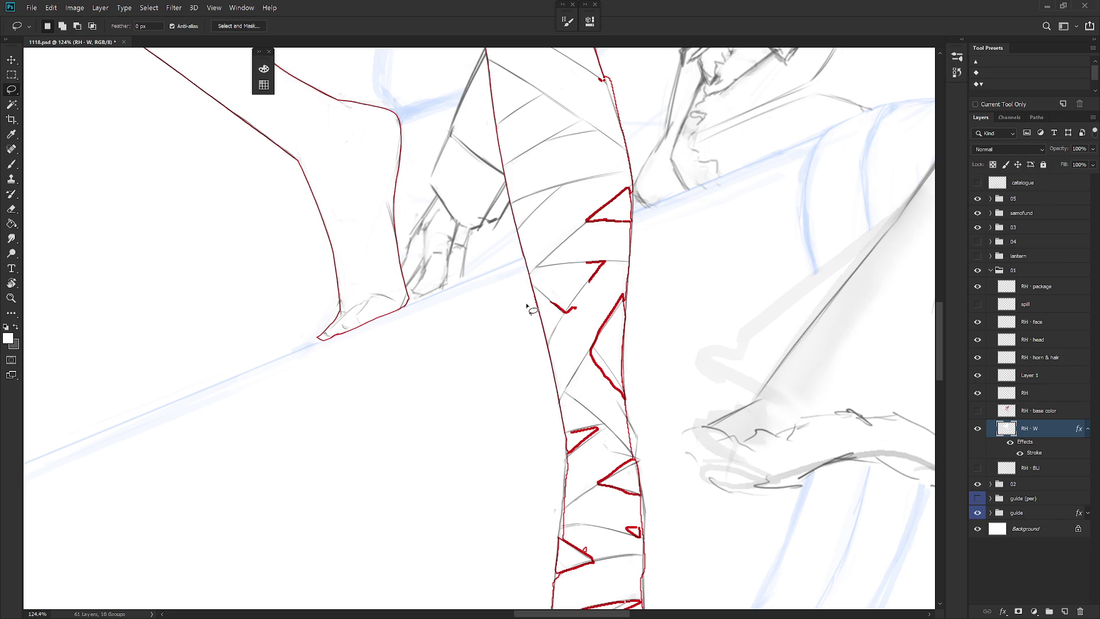
pyautogui.moveTo(529, 275)
pyautogui.mouseDown()
pyautogui.moveTo(545, 338)
pyautogui.moveTo(533, 358)
pyautogui.mouseUp()
pyautogui.click(554, 406)
pyautogui.press('b')
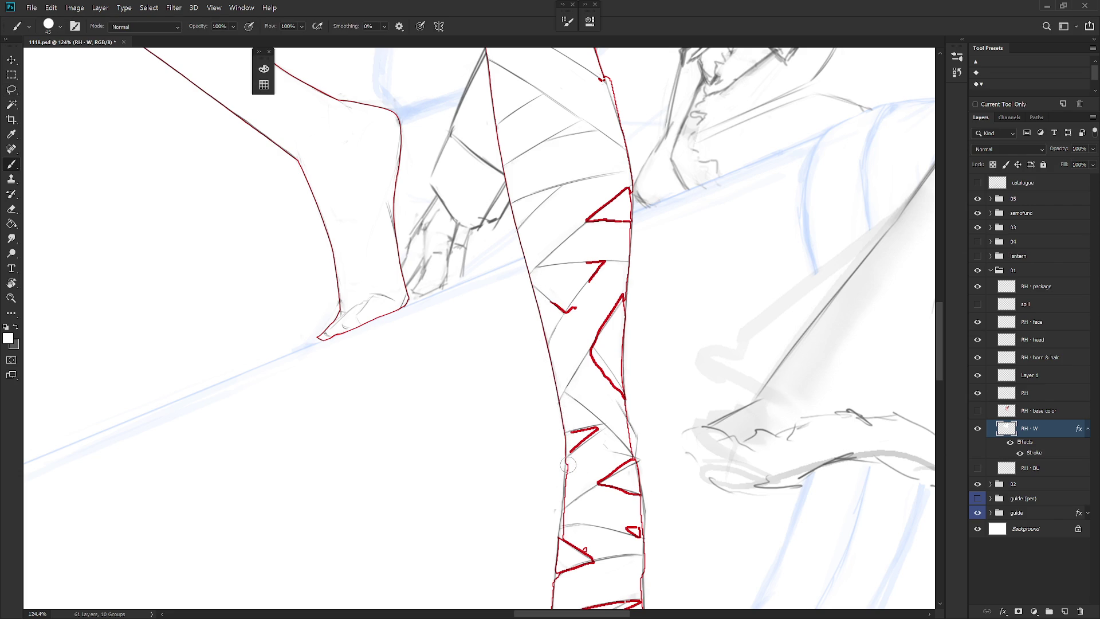
pyautogui.press('e')
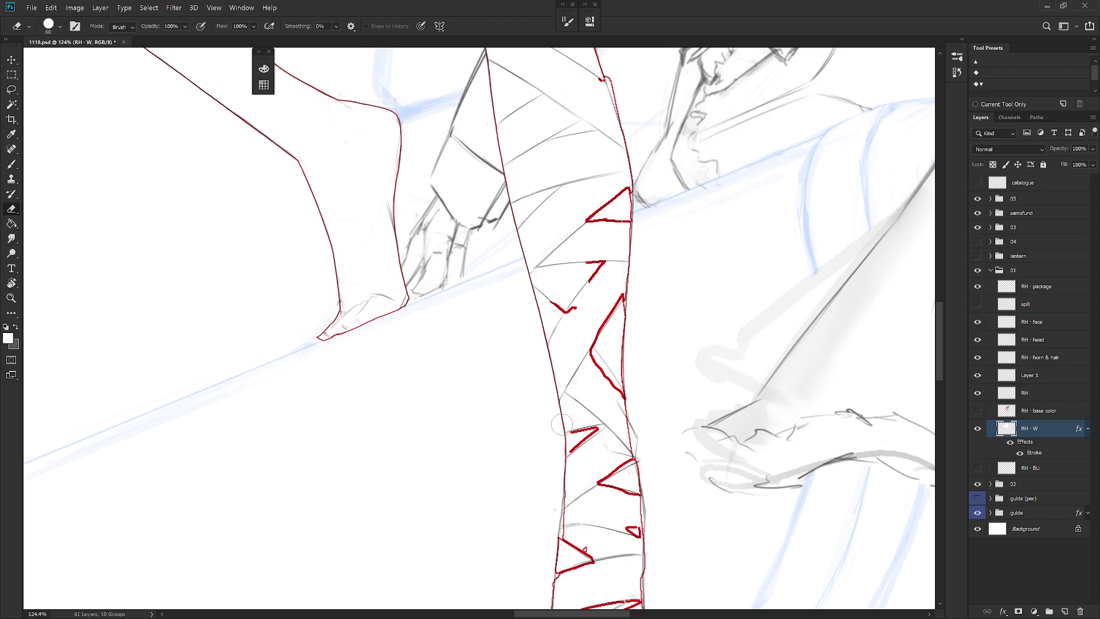
pyautogui.scroll(-5, 606, 395)
# Enlarge the brush to size 70 and paint white over the top red zigzag and right contour.
pyautogui.press('b')
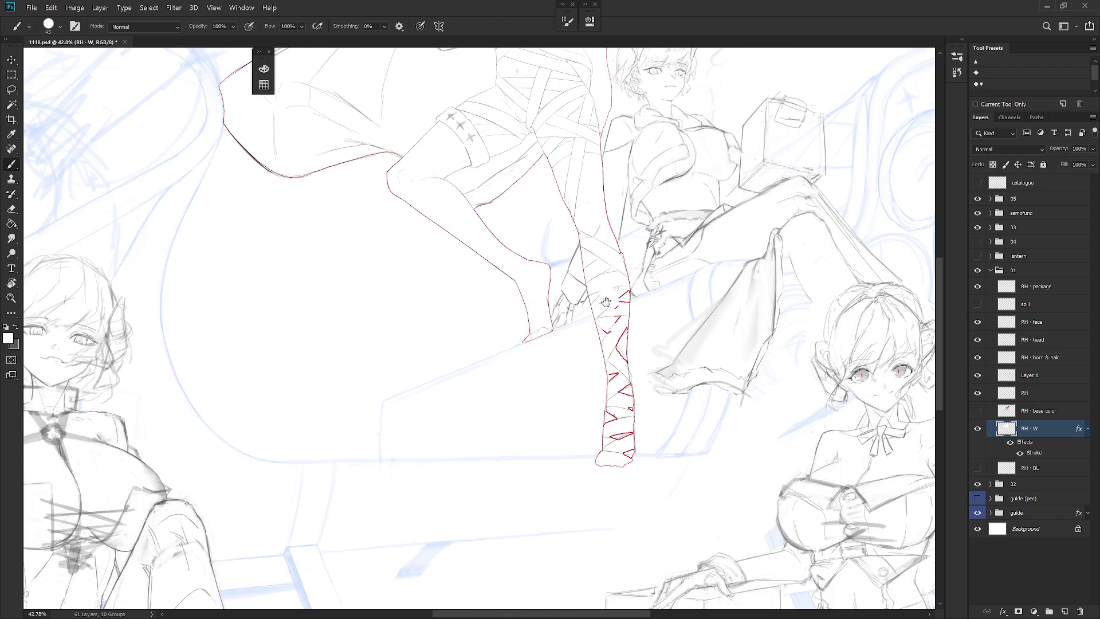
pyautogui.scroll(2, 618, 283)
pyautogui.press(']')
pyautogui.press(']')
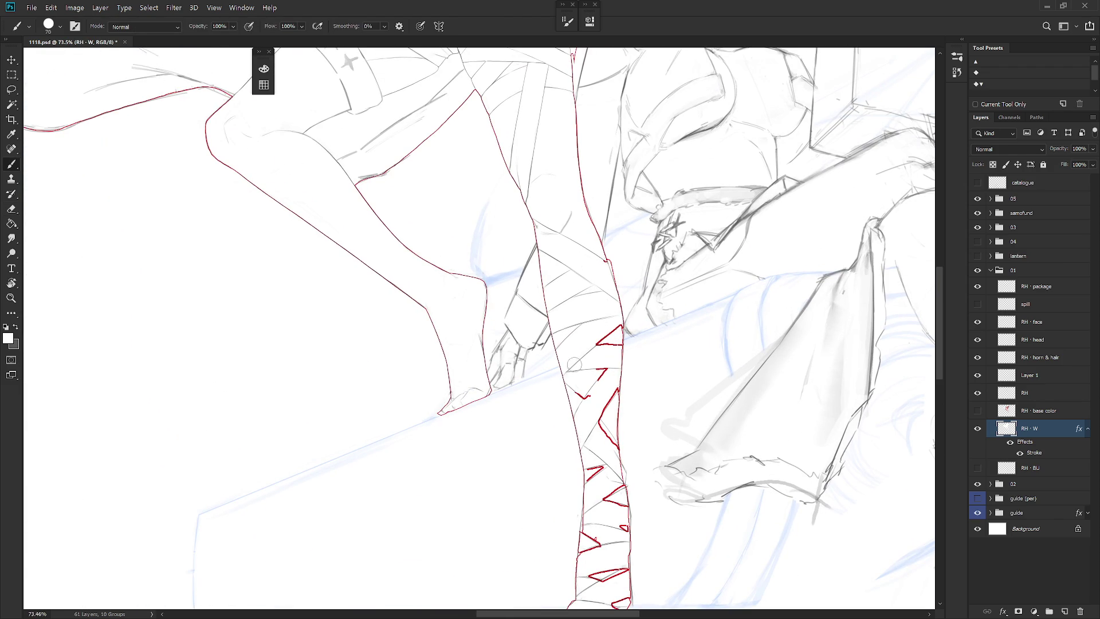
pyautogui.moveTo(575, 385)
pyautogui.mouseDown()
pyautogui.moveTo(589, 391)
pyautogui.moveTo(609, 364)
pyautogui.moveTo(611, 327)
pyautogui.moveTo(615, 389)
pyautogui.moveTo(600, 425)
pyautogui.moveTo(614, 453)
pyautogui.moveTo(617, 404)
pyautogui.mouseUp()
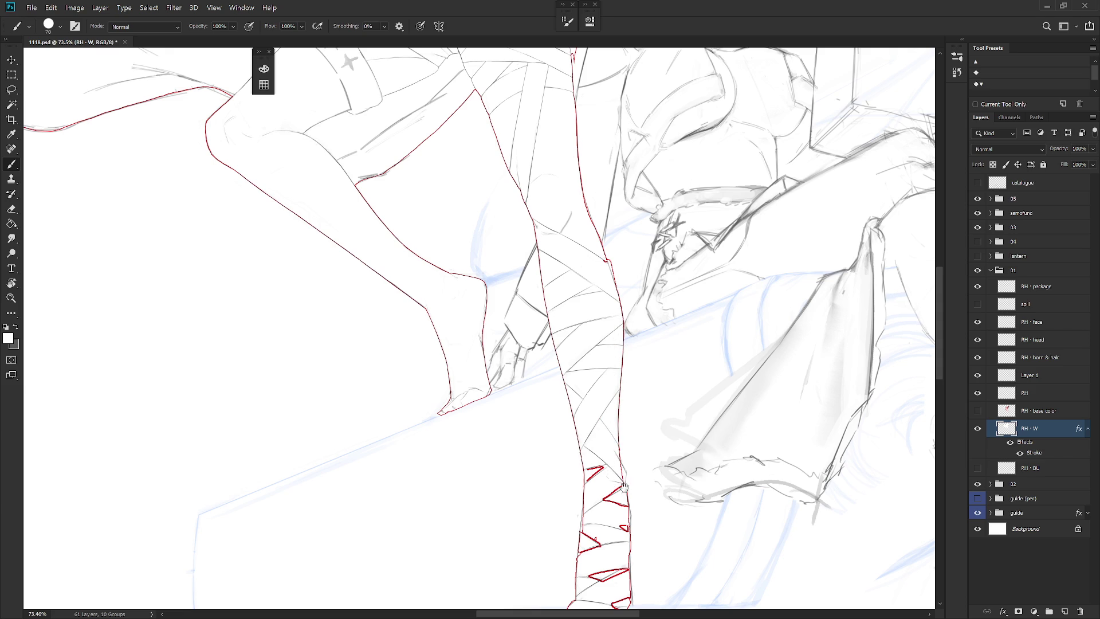
pyautogui.scroll(-2, 622, 486)
pyautogui.moveTo(611, 346); pyautogui.dragTo(613, 381)
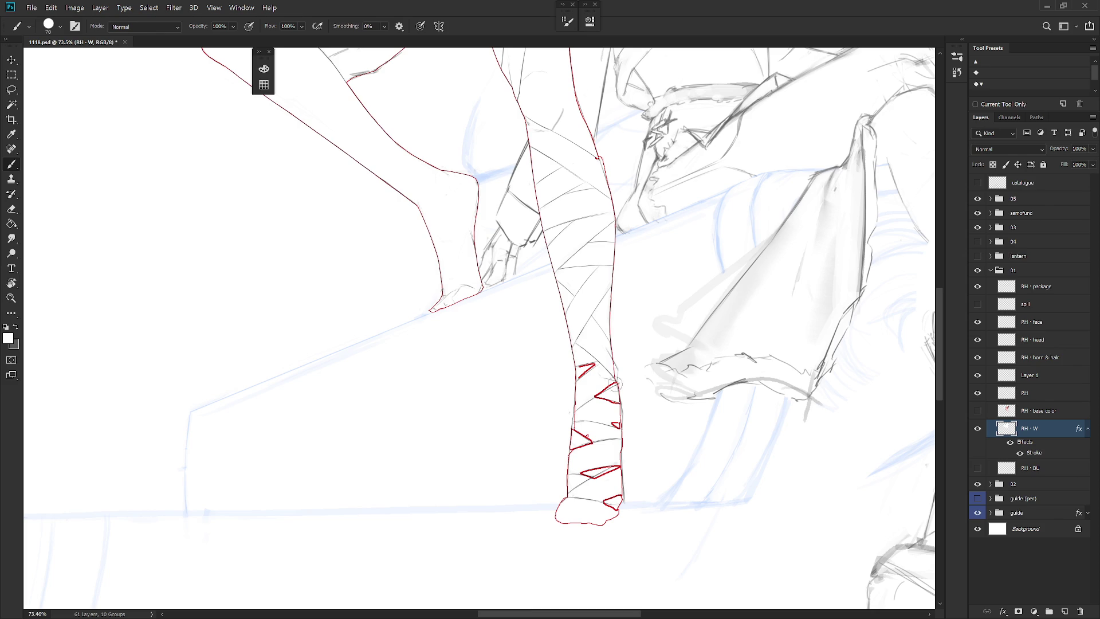
pyautogui.scroll(3, 614, 342)
# Erase the stray contour stroke and paint out the remaining red zigzags in white.
pyautogui.press('e')
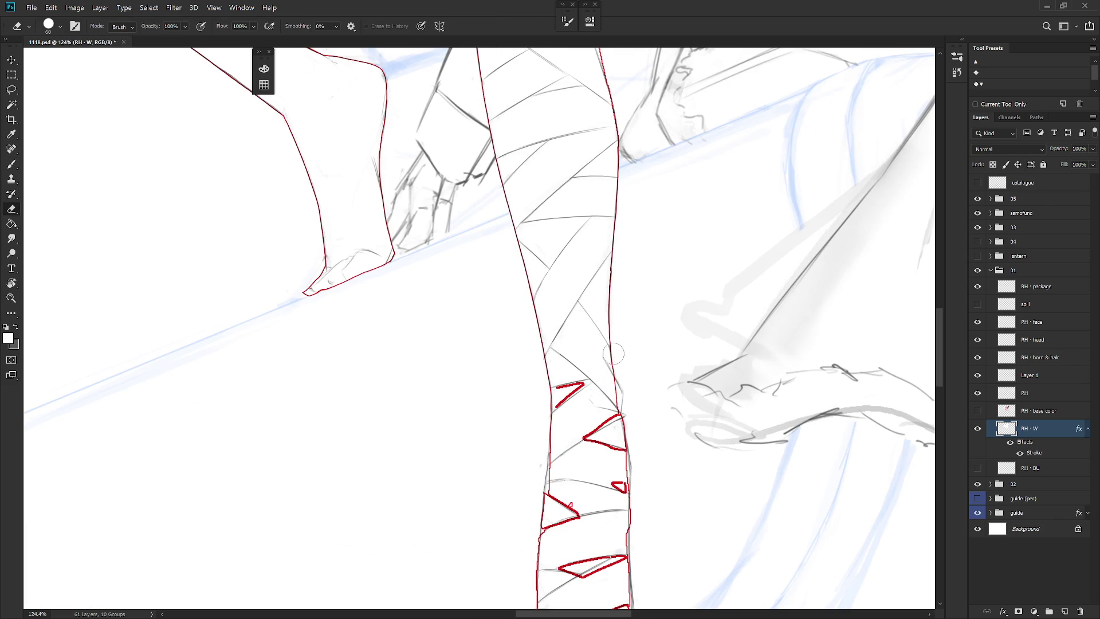
pyautogui.press('b')
pyautogui.moveTo(611, 362)
pyautogui.mouseDown()
pyautogui.moveTo(624, 397)
pyautogui.moveTo(617, 377)
pyautogui.mouseUp()
pyautogui.press('e')
pyautogui.click(560, 397)
pyautogui.press('b')
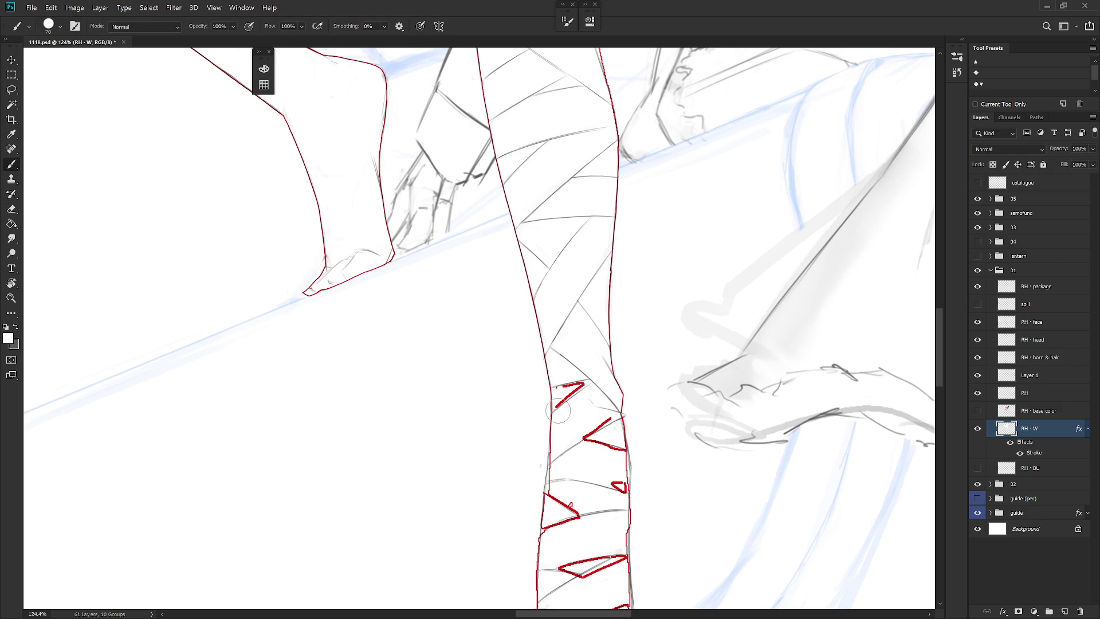
pyautogui.moveTo(559, 382); pyautogui.dragTo(583, 380)
pyautogui.moveTo(573, 438)
pyautogui.mouseDown()
pyautogui.moveTo(602, 427)
pyautogui.moveTo(626, 451)
pyautogui.moveTo(633, 428)
pyautogui.mouseUp()
# Trim the small red triangle and erase the wrap mark on the shin's outer edge.
pyautogui.scroll(-3, 633, 428)
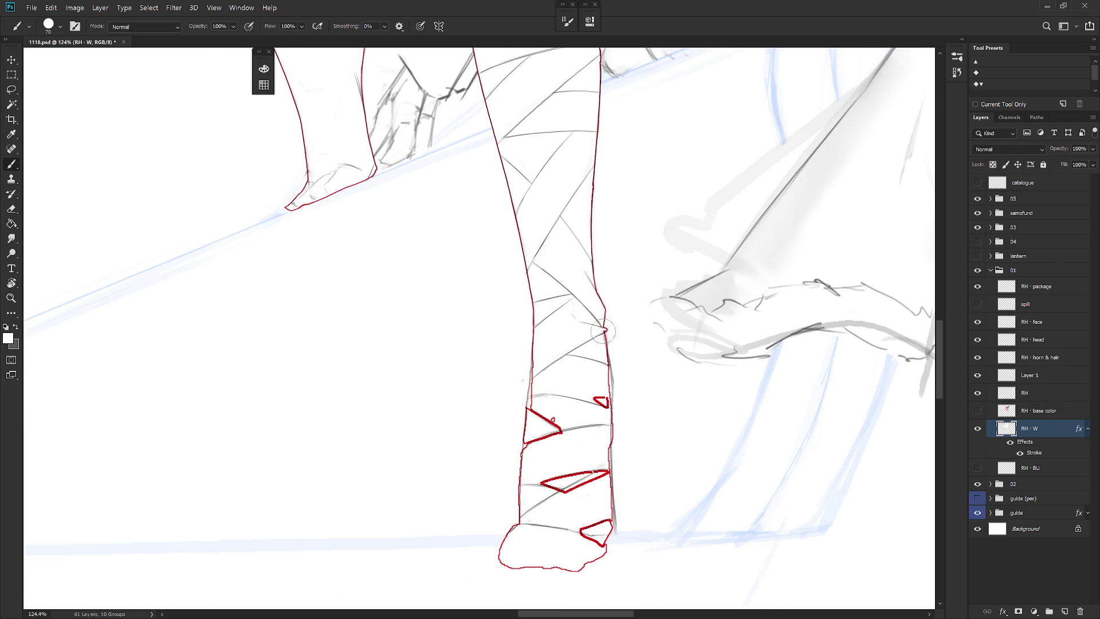
pyautogui.press('e')
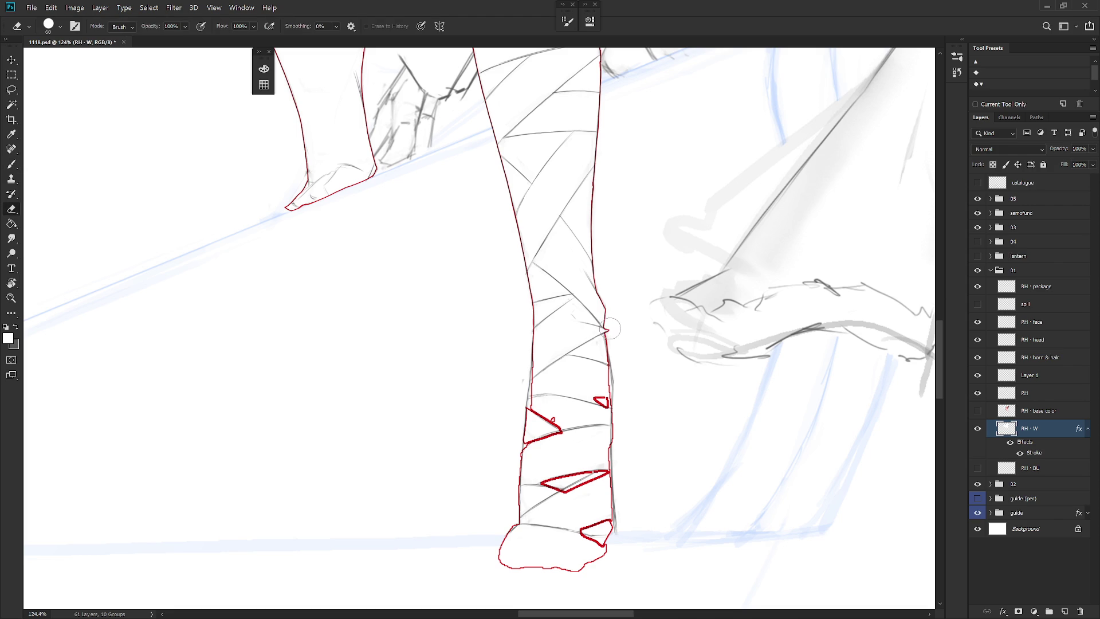
pyautogui.press('b')
pyautogui.press('e')
pyautogui.press('b')
pyautogui.moveTo(609, 378); pyautogui.dragTo(595, 405)
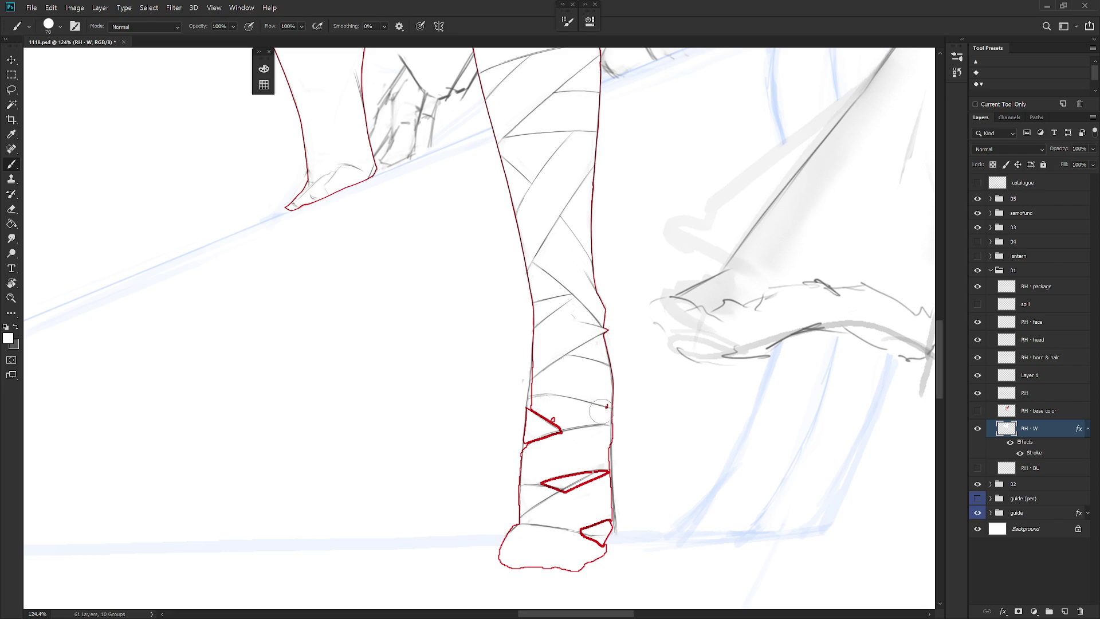
pyautogui.press('e')
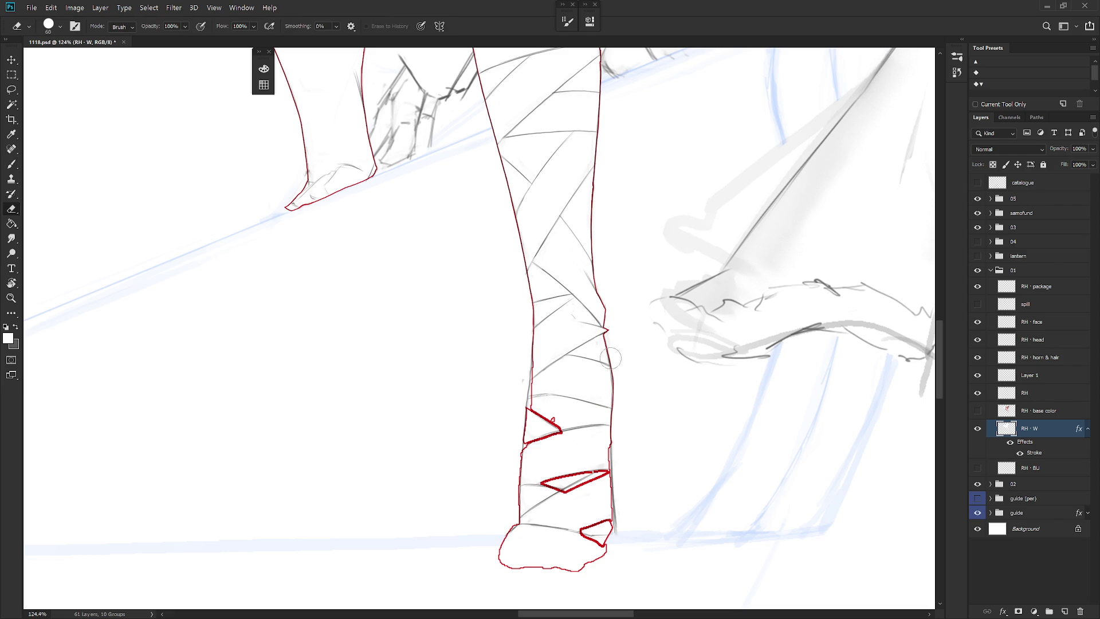
pyautogui.press('b')
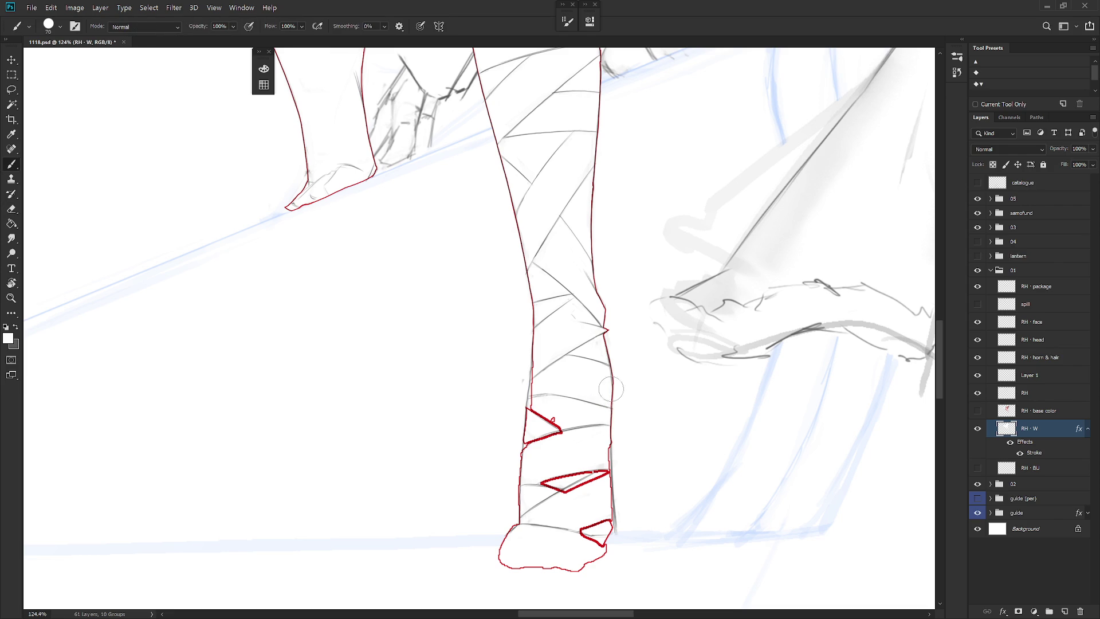
pyautogui.press('e')
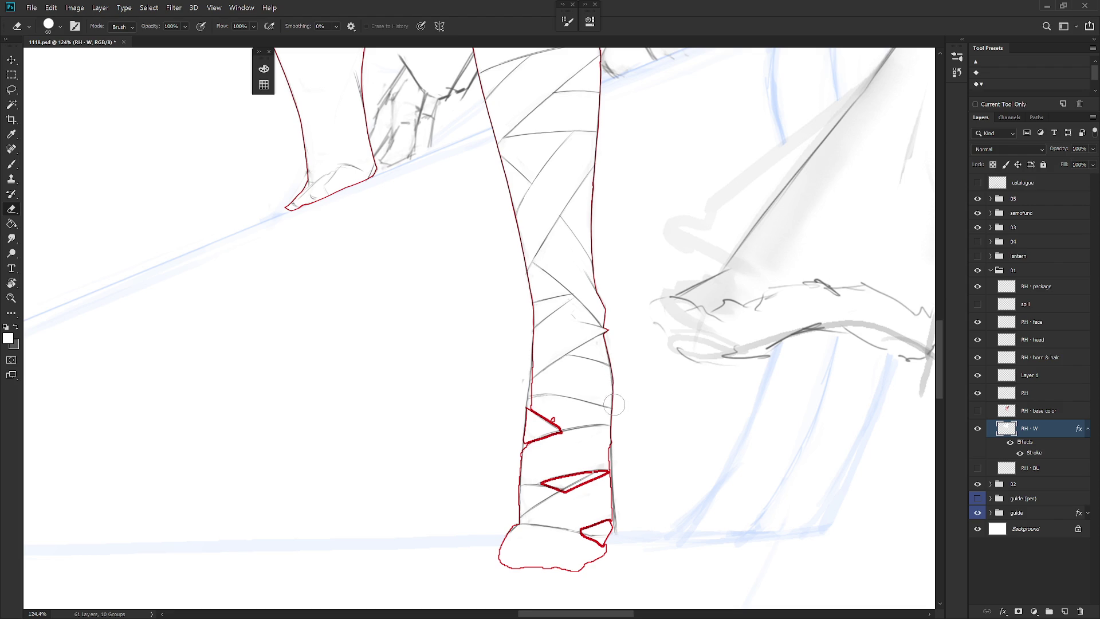
pyautogui.scroll(-3, 639, 484)
pyautogui.scroll(1, 628, 434)
pyautogui.scroll(2, 629, 434)
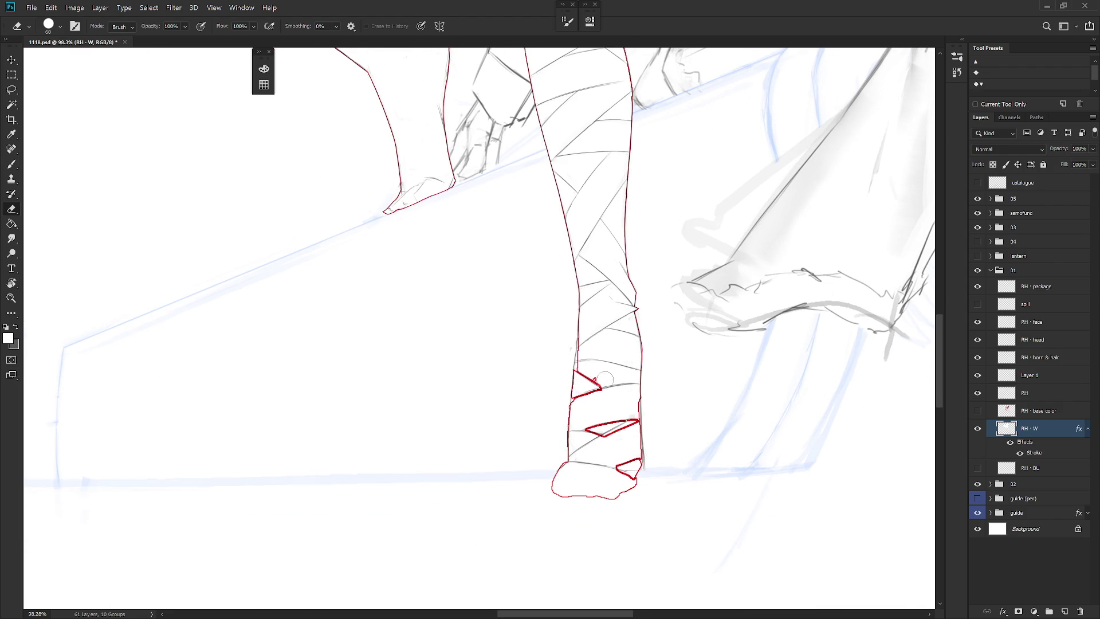
# Lasso two strips along the leg's left edge and delete their red strokes, leaving two ankle marks.
pyautogui.press('l')
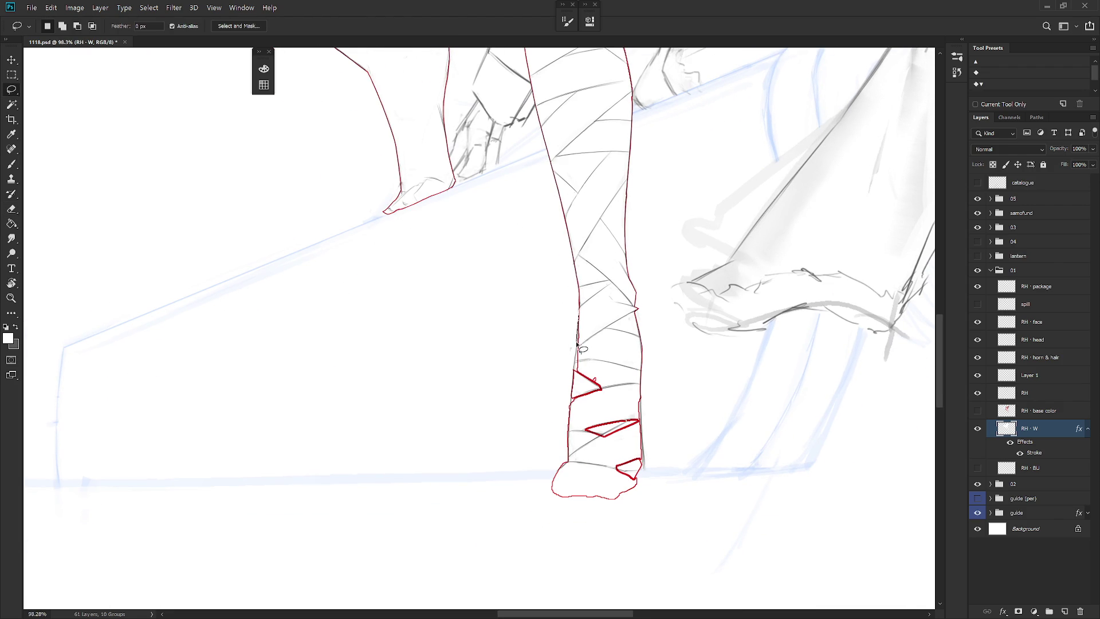
pyautogui.moveTo(579, 325)
pyautogui.mouseDown()
pyautogui.moveTo(573, 465)
pyautogui.moveTo(615, 427)
pyautogui.moveTo(623, 380)
pyautogui.mouseUp()
pyautogui.press('Delete')
pyautogui.hotkey('ctrl', 'd')
pyautogui.moveTo(577, 344)
pyautogui.mouseDown()
pyautogui.moveTo(570, 447)
pyautogui.moveTo(562, 436)
pyautogui.mouseUp()
pyautogui.press('Delete')
pyautogui.hotkey('ctrl', 'd')
pyautogui.press('b')
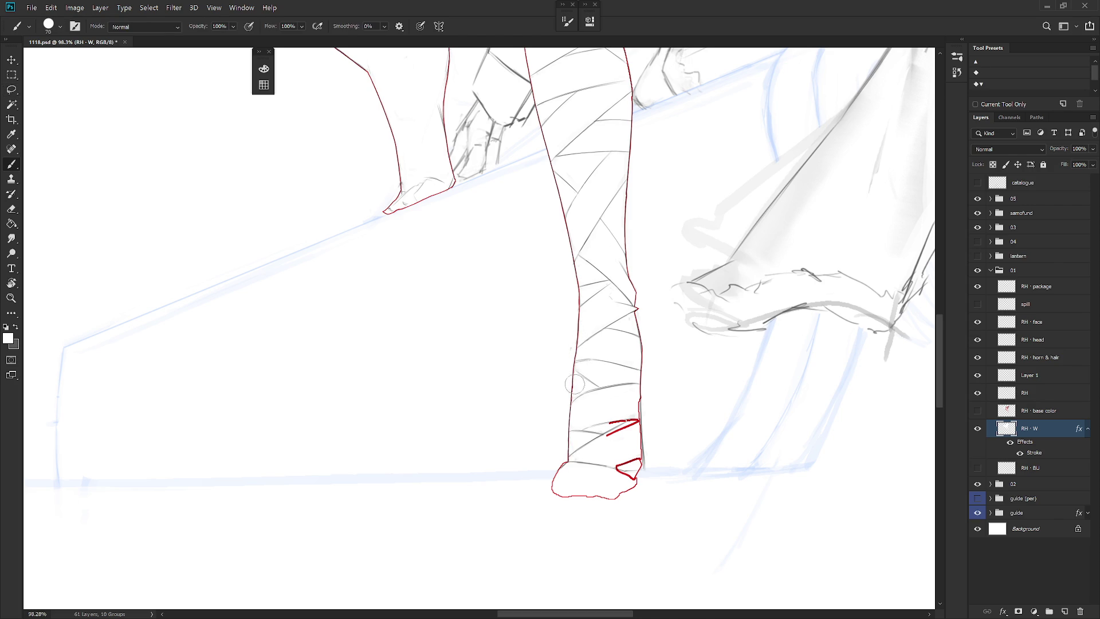
pyautogui.press('e')
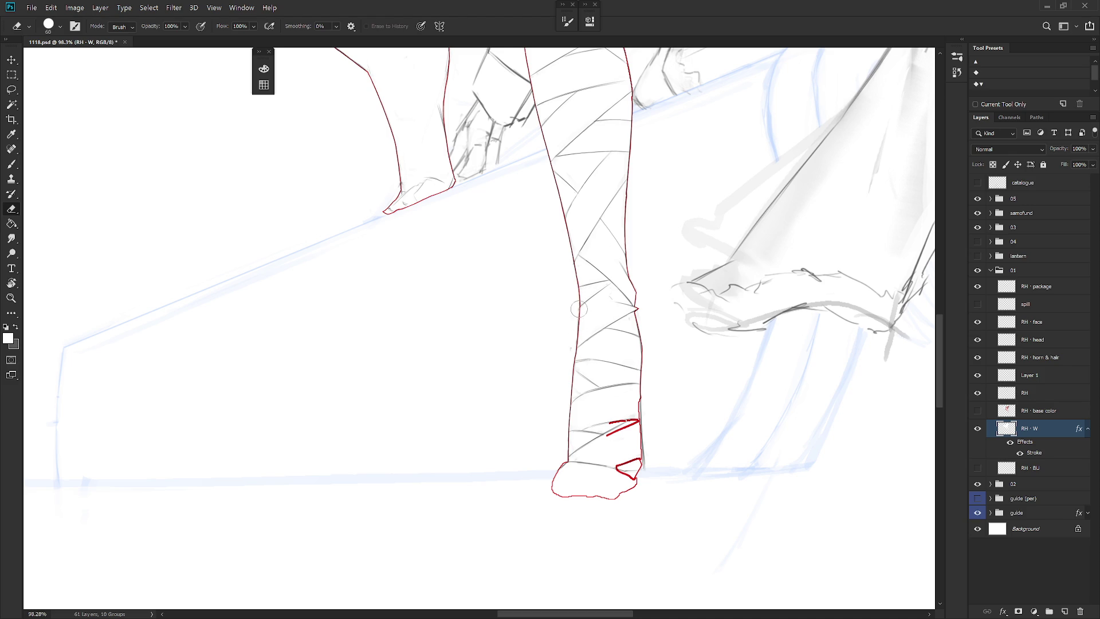
pyautogui.scroll(-5, 633, 353)
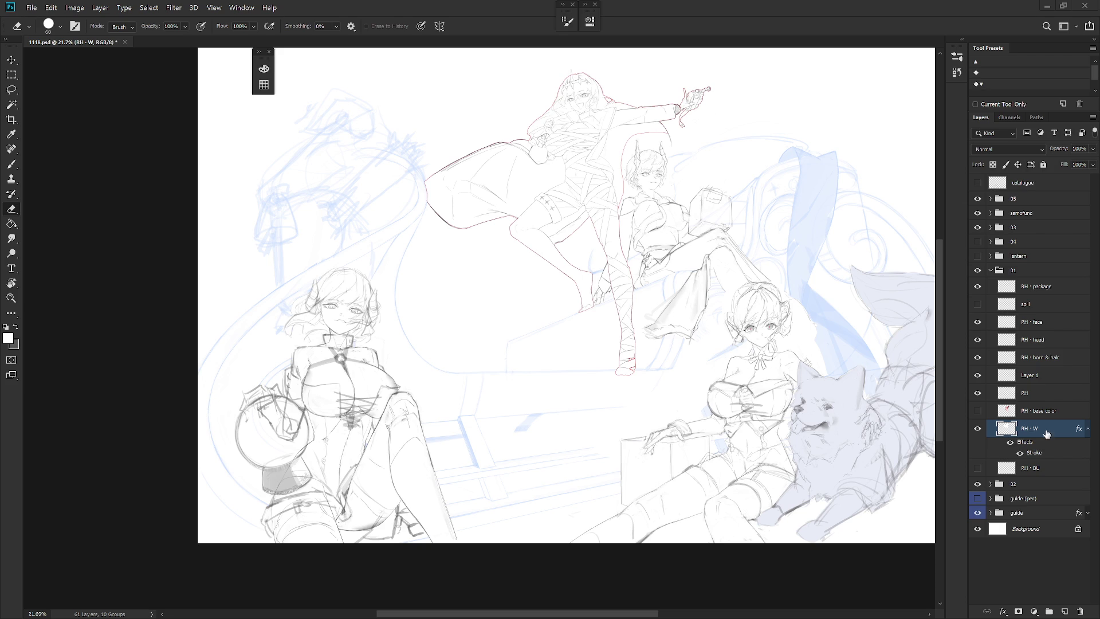
# Fill a lasso strip along the leg's right contour near the knee with white.
pyautogui.scroll(5, 613, 299)
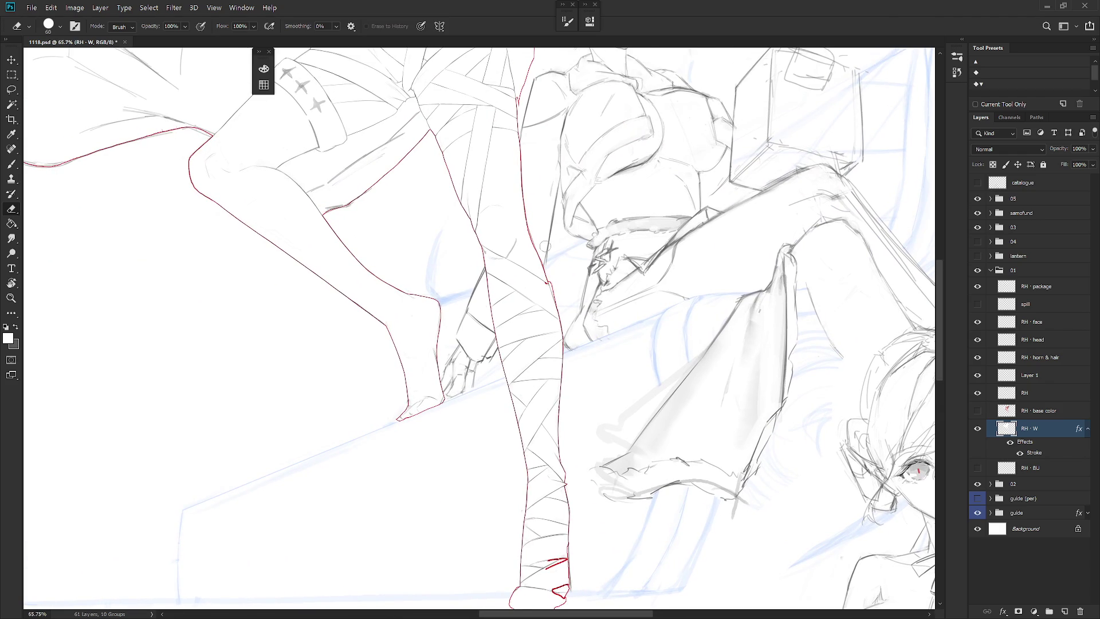
pyautogui.scroll(2, 588, 319)
pyautogui.press('l')
pyautogui.moveTo(555, 221); pyautogui.dragTo(560, 293)
pyautogui.hotkey('alt', 'BackSpace')
pyautogui.hotkey('ctrl', 'd')
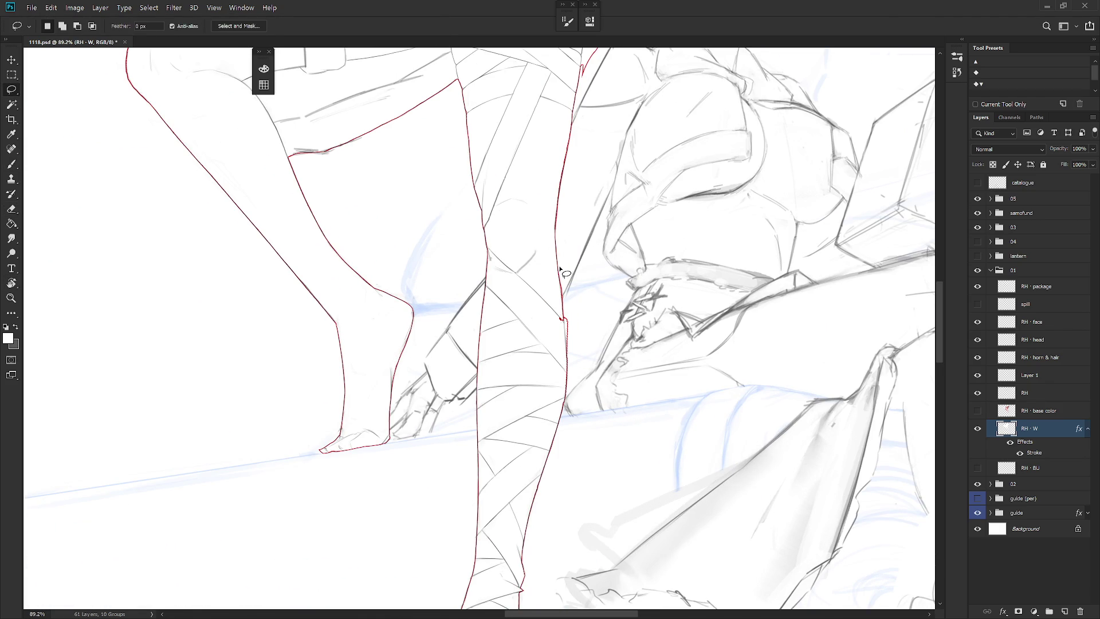
# Rotate the canvas view about 20° counter-clockwise.
pyautogui.moveTo(559, 267)
pyautogui.mouseDown()
pyautogui.moveTo(564, 293)
pyautogui.moveTo(587, 310)
pyautogui.moveTo(567, 275)
pyautogui.moveTo(574, 369)
pyautogui.mouseUp()
pyautogui.press('b')
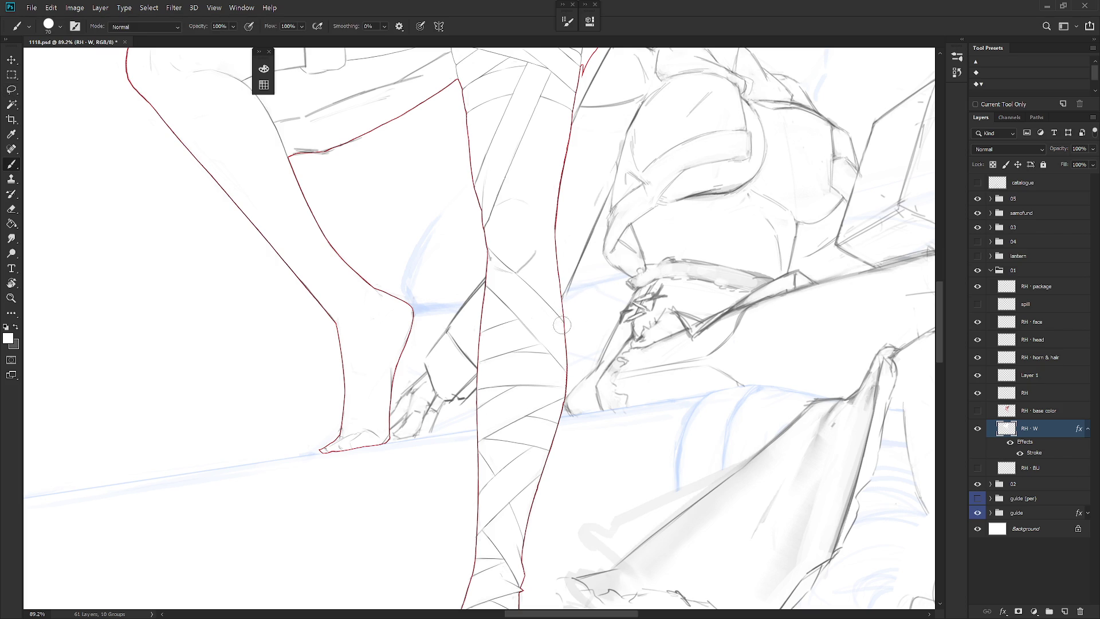
pyautogui.press('r')
pyautogui.moveTo(564, 356); pyautogui.dragTo(572, 322)
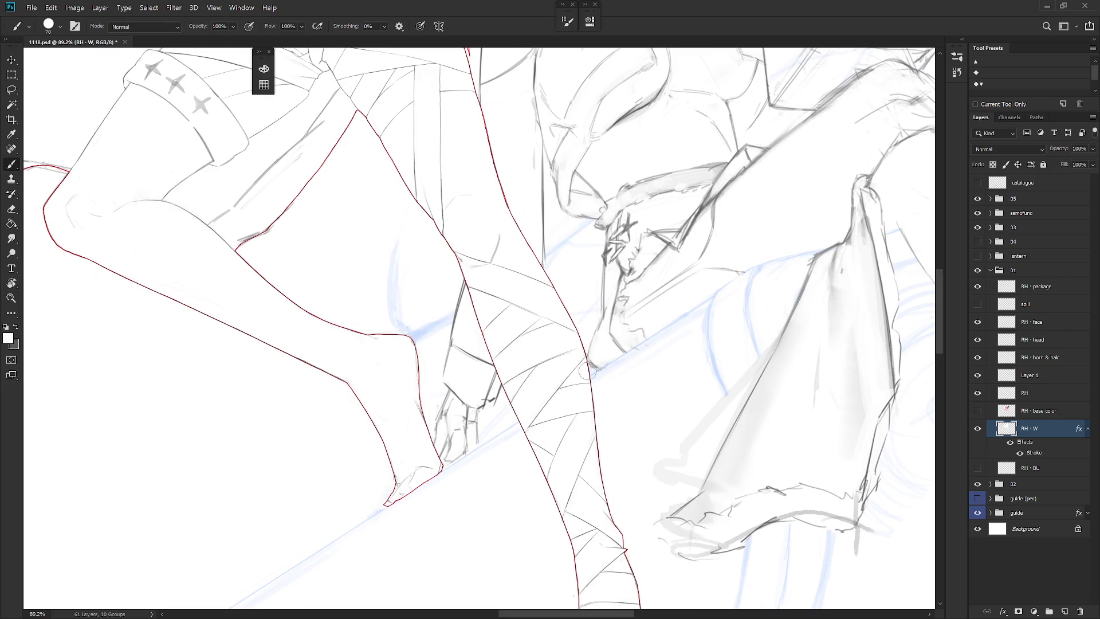
# Paint white over the red marks beside the foot and erase the red box below it.
pyautogui.press('e')
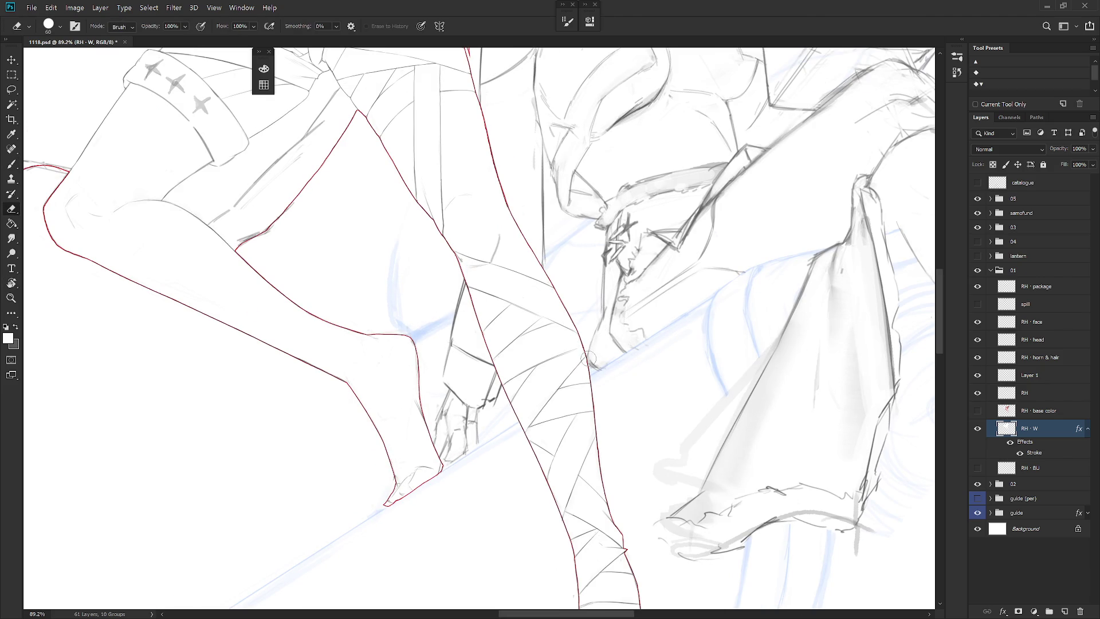
pyautogui.scroll(-2, 585, 348)
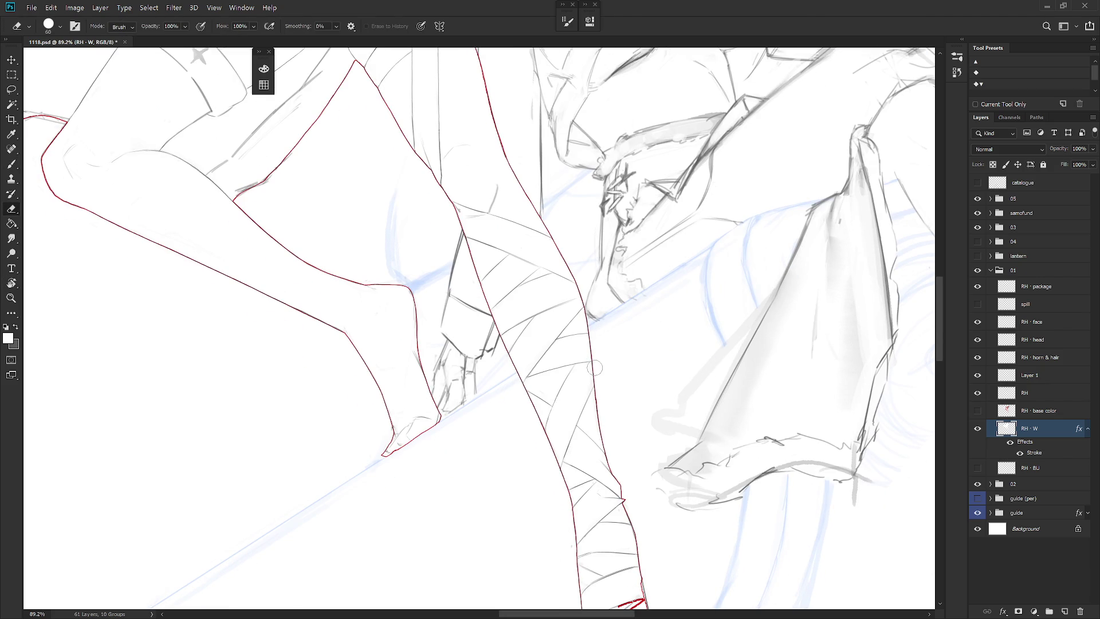
pyautogui.scroll(-2, 601, 373)
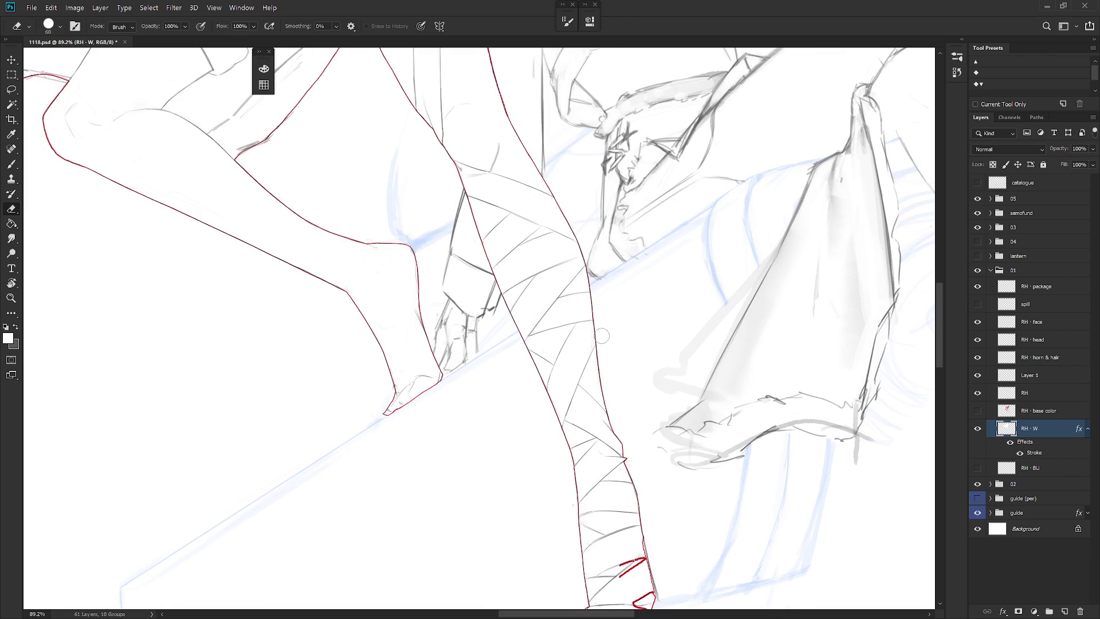
pyautogui.moveTo(618, 399); pyautogui.dragTo(569, 238)
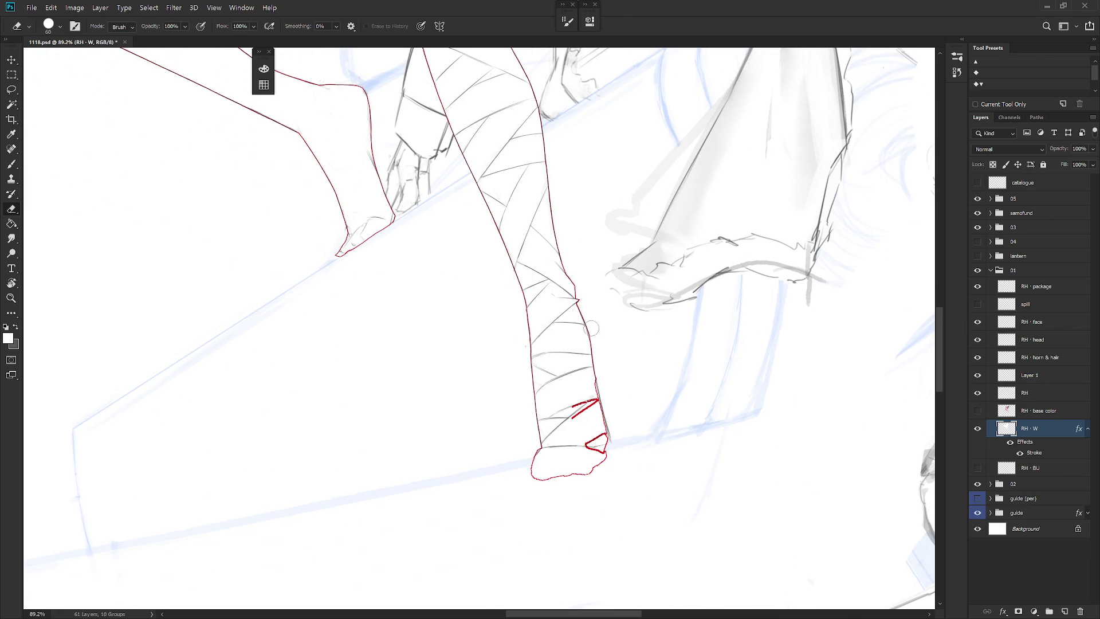
pyautogui.press('b')
pyautogui.moveTo(598, 395); pyautogui.dragTo(570, 403)
pyautogui.press('e')
pyautogui.moveTo(532, 462); pyautogui.dragTo(608, 448)
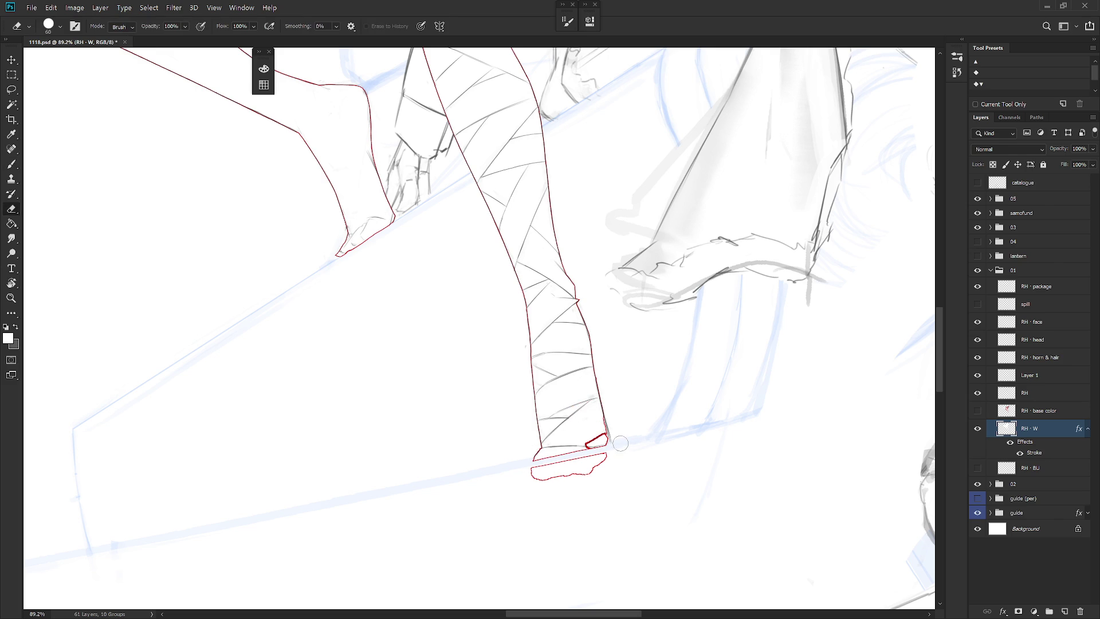
pyautogui.moveTo(594, 451)
pyautogui.mouseDown()
pyautogui.moveTo(614, 447)
pyautogui.moveTo(503, 466)
pyautogui.moveTo(615, 457)
pyautogui.moveTo(593, 471)
pyautogui.moveTo(607, 474)
pyautogui.mouseUp()
# Finish cleaning the foot outline, rotating the view level and back to its slant.
pyautogui.press('b')
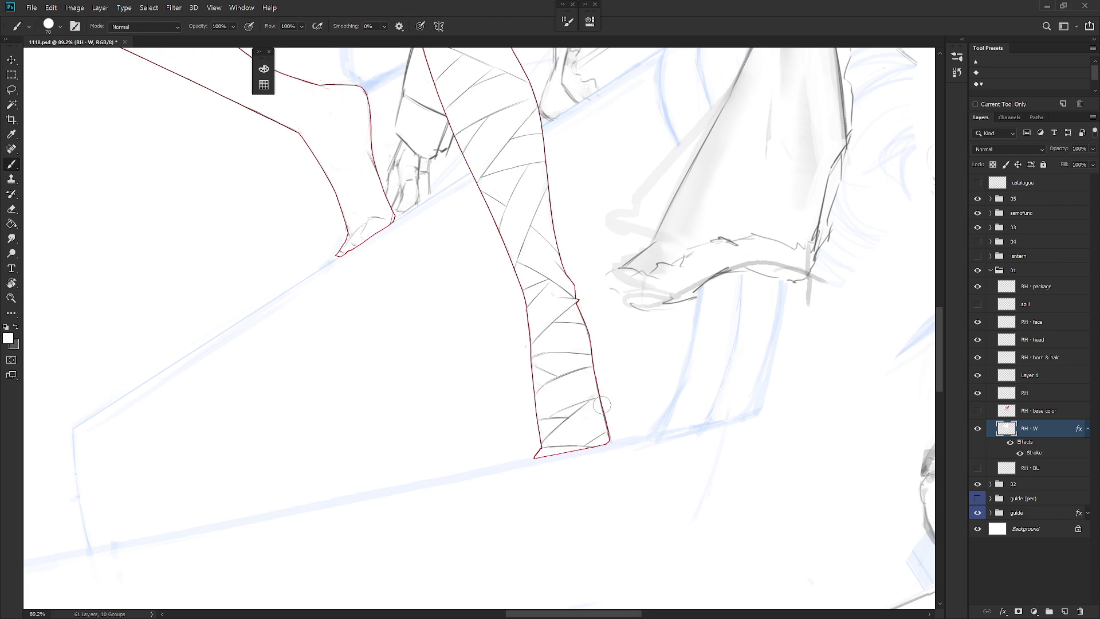
pyautogui.press('e')
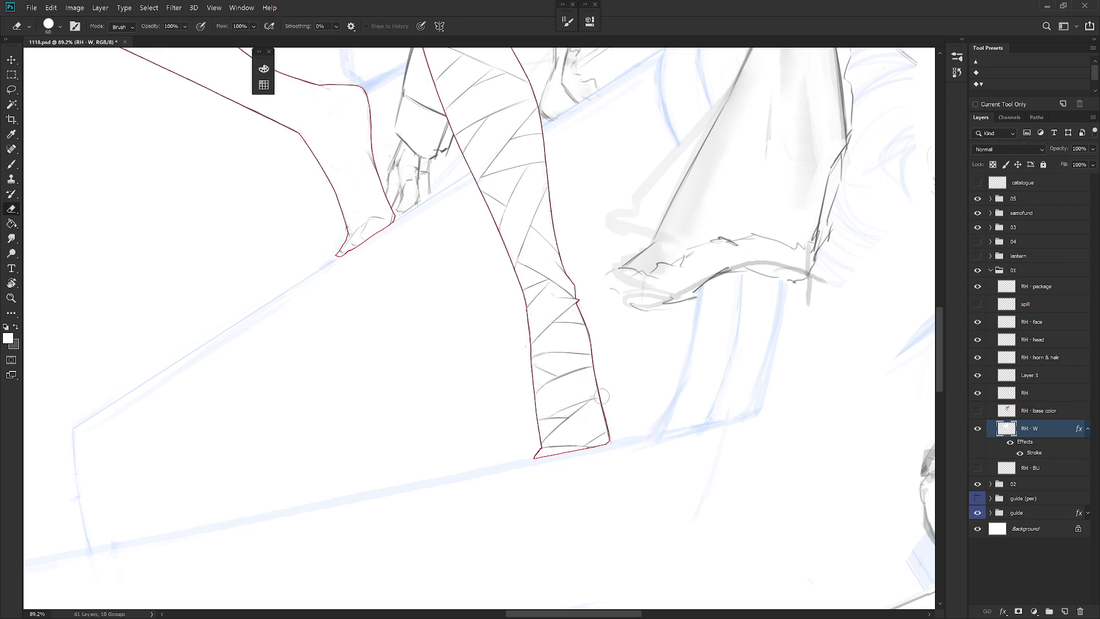
pyautogui.press('b')
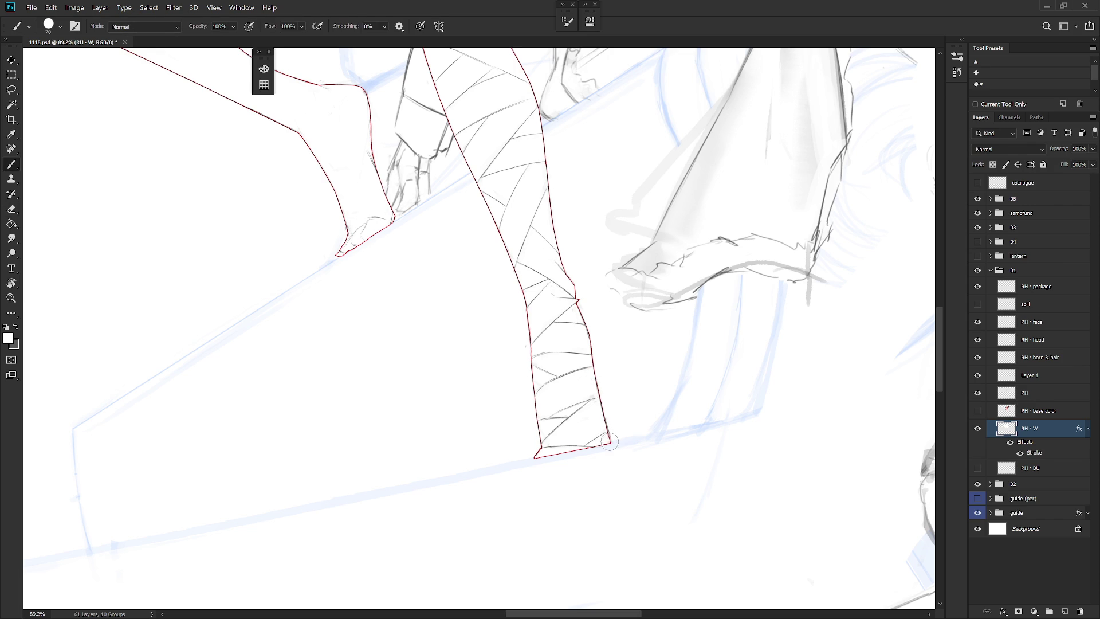
pyautogui.press('e')
pyautogui.press('b')
pyautogui.press('e')
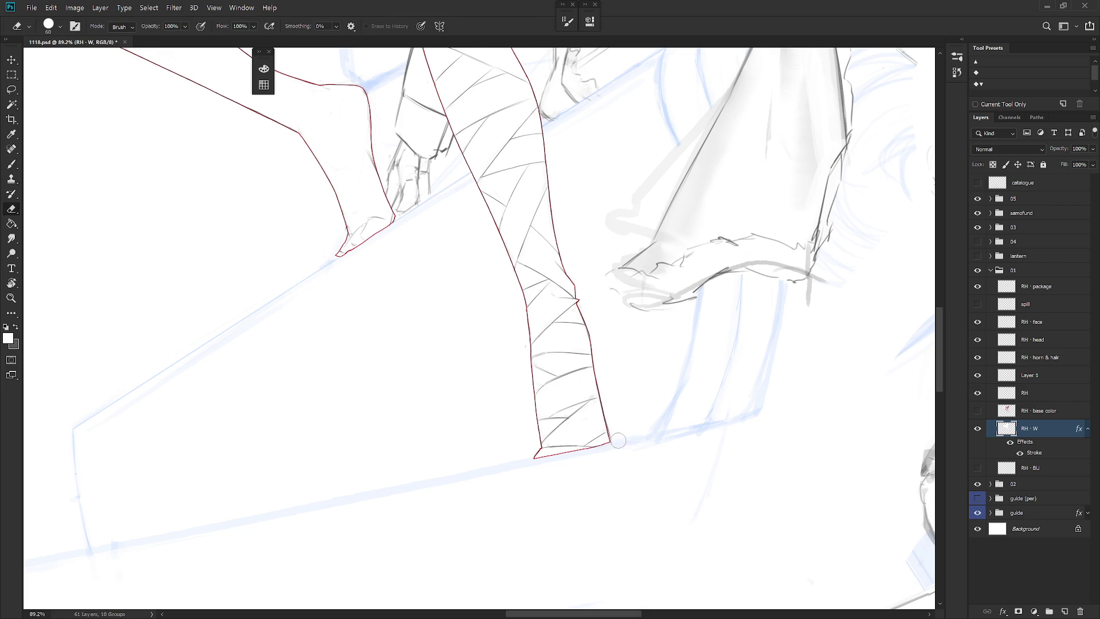
pyautogui.moveTo(611, 442); pyautogui.dragTo(625, 432)
pyautogui.moveTo(626, 286); pyautogui.dragTo(585, 440)
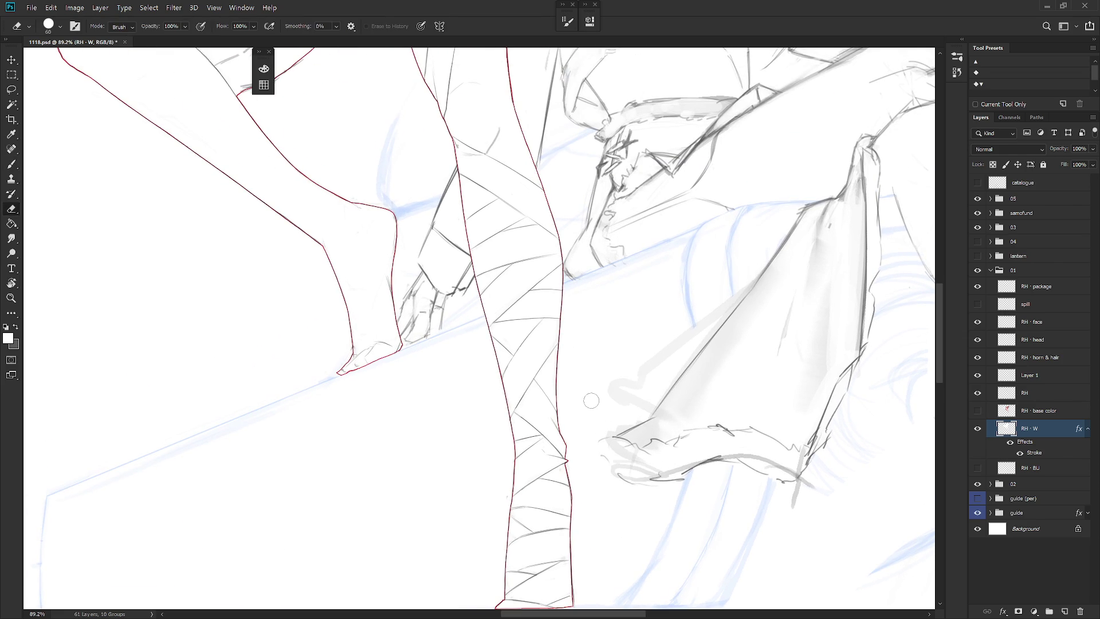
# Fill the gap beside the horned girl's hair with white so the shape meets the bandaged girl.
pyautogui.scroll(5, 591, 401)
pyautogui.press('b')
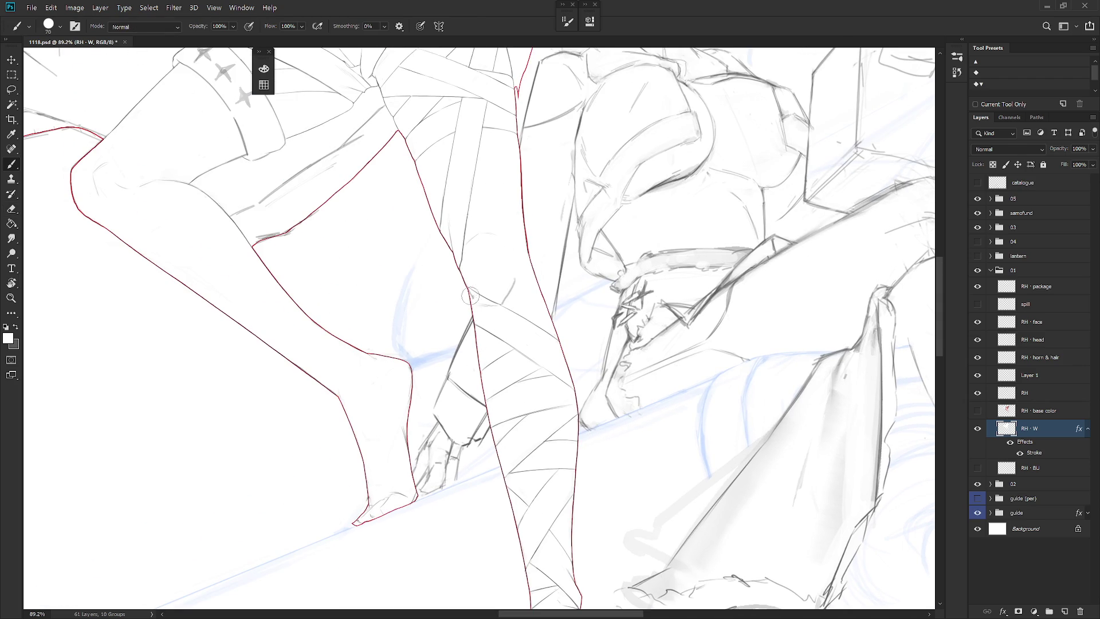
pyautogui.scroll(10, 533, 187)
pyautogui.scroll(2, 533, 315)
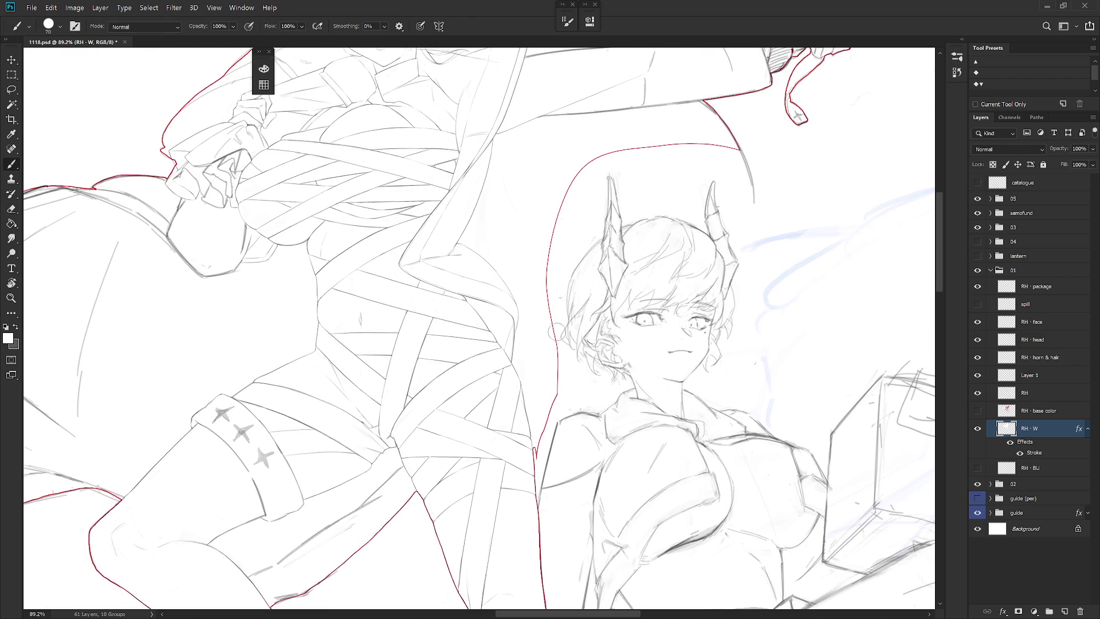
pyautogui.click(527, 309)
pyautogui.press('l')
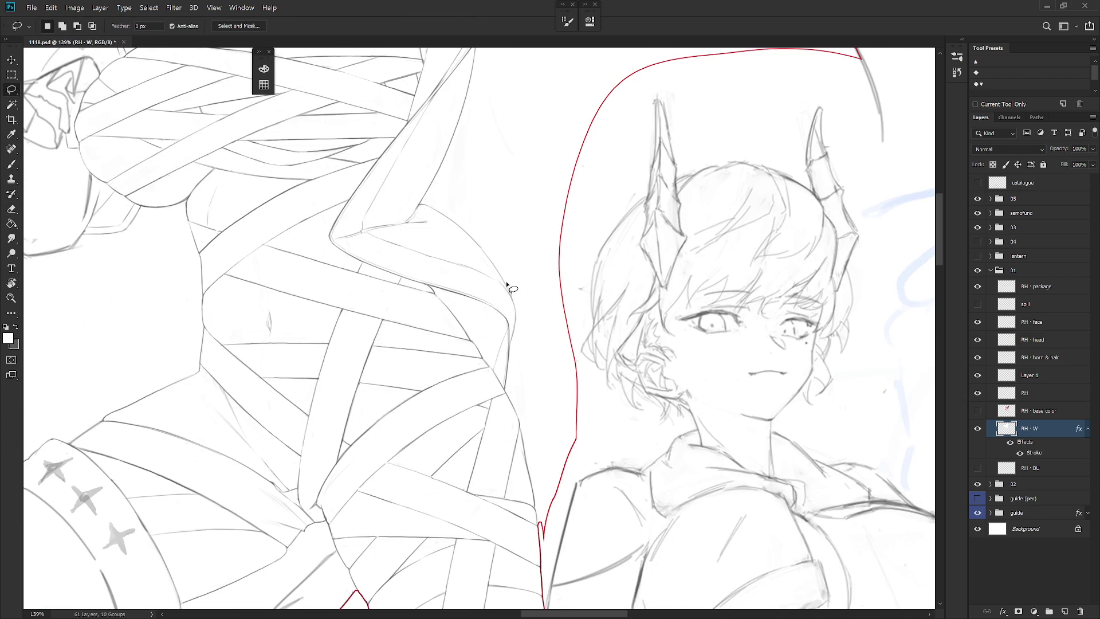
pyautogui.moveTo(505, 283)
pyautogui.mouseDown()
pyautogui.moveTo(514, 328)
pyautogui.moveTo(504, 390)
pyautogui.moveTo(541, 527)
pyautogui.moveTo(577, 564)
pyautogui.moveTo(744, 169)
pyautogui.moveTo(531, 118)
pyautogui.mouseUp()
pyautogui.hotkey('alt', 'BackSpace')
pyautogui.hotkey('ctrl', 'd')
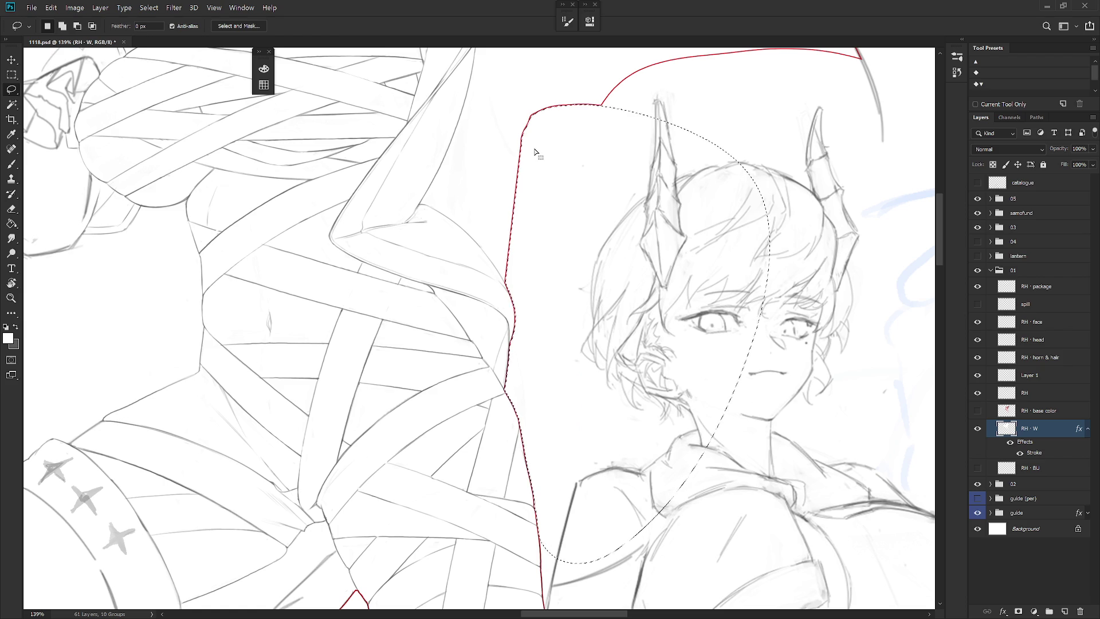
pyautogui.scroll(-3, 601, 446)
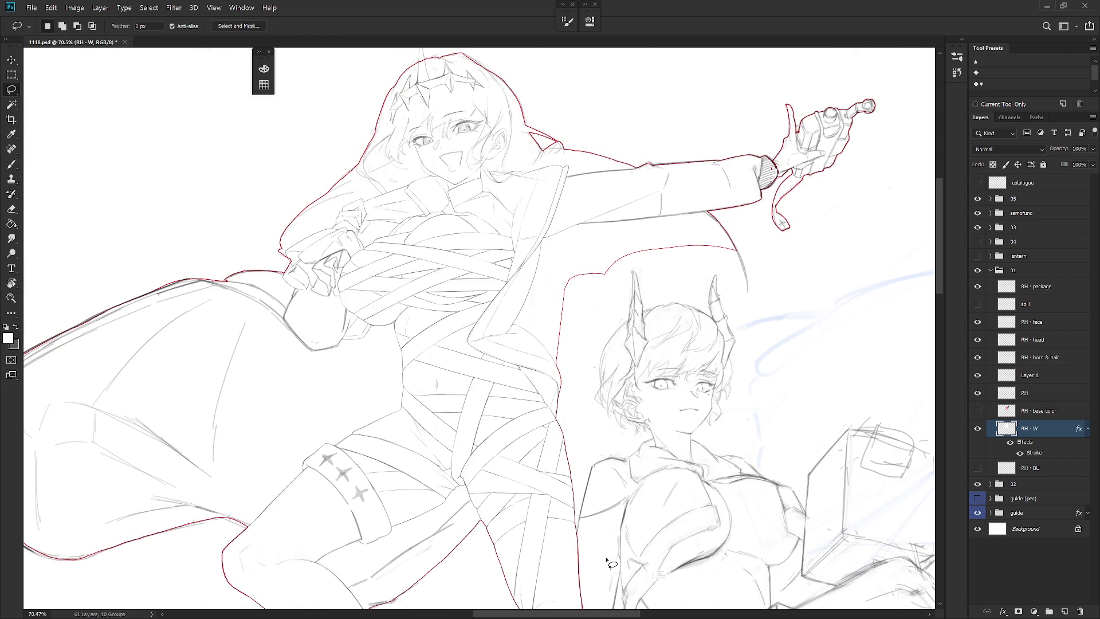
pyautogui.scroll(2, 581, 312)
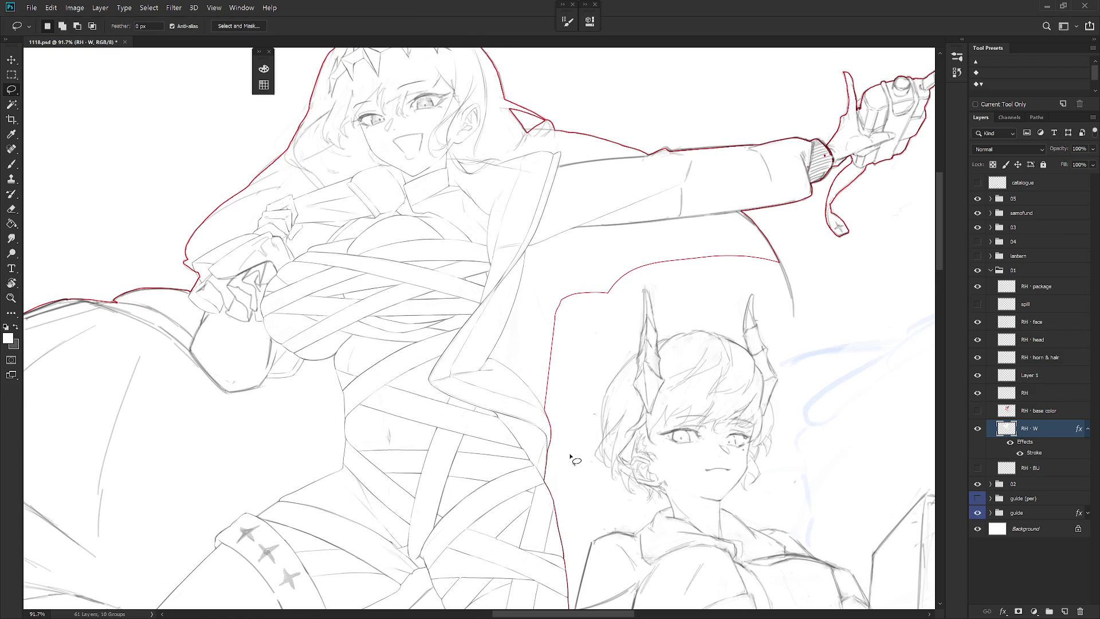
pyautogui.moveTo(551, 291); pyautogui.dragTo(571, 333)
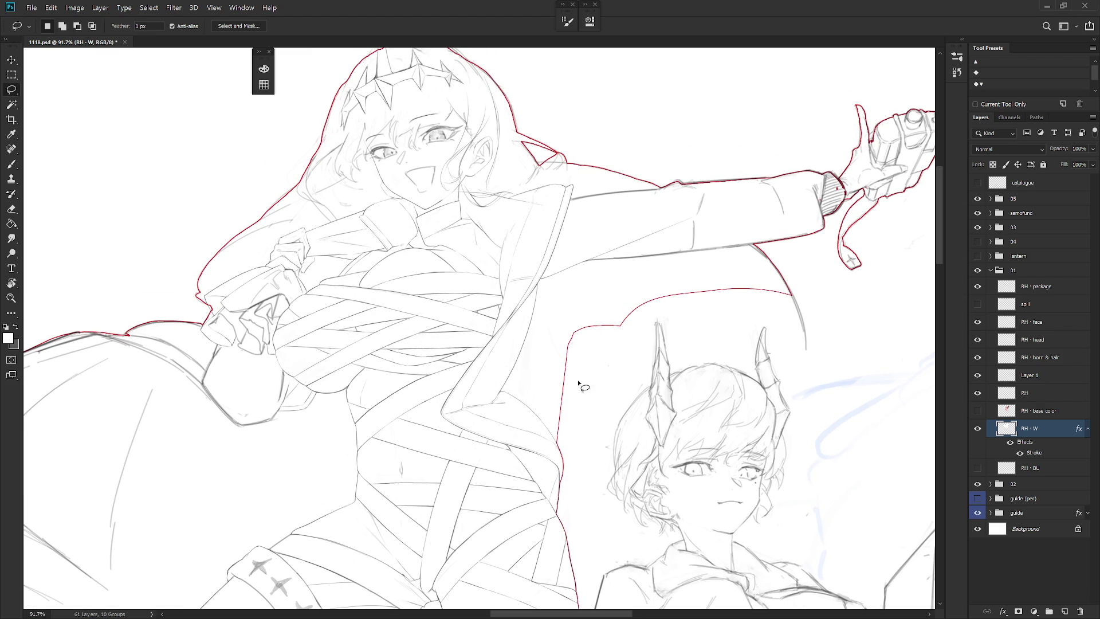
pyautogui.scroll(-2, 578, 373)
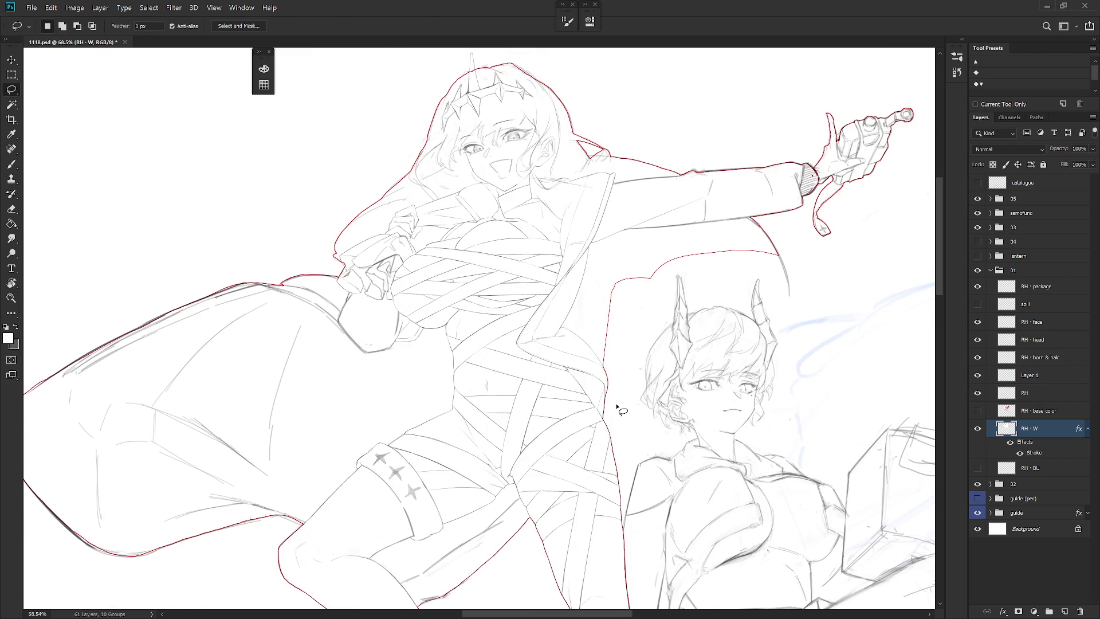
pyautogui.scroll(5, 617, 408)
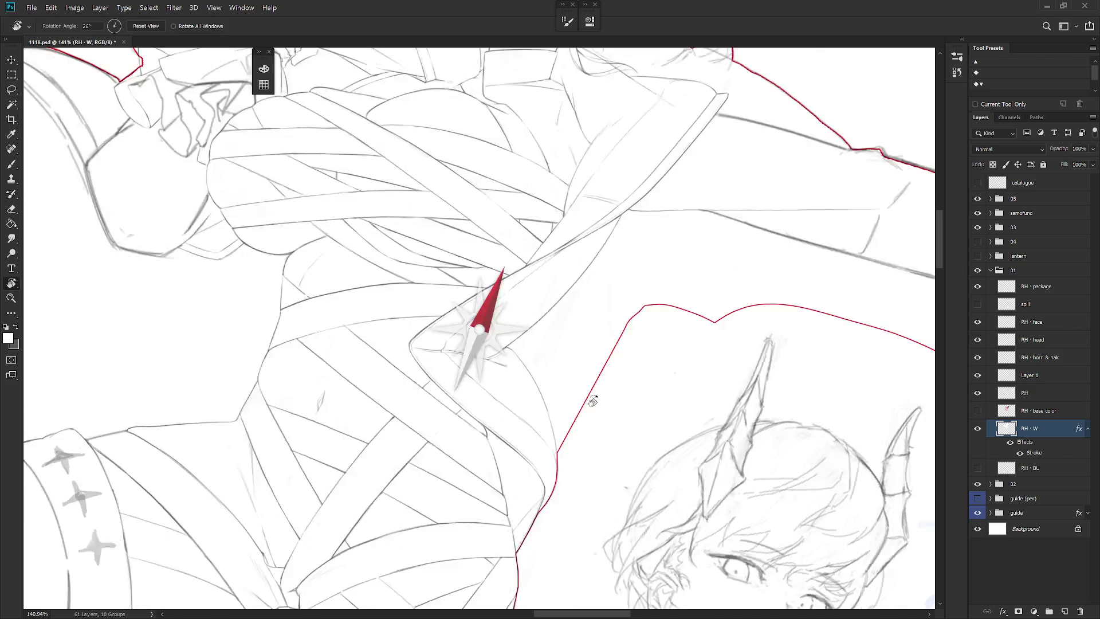
# Select an area beside the bandaged girl, rotate the view to her angle, and shrink the brush to 20.
pyautogui.moveTo(486, 319)
pyautogui.mouseDown()
pyautogui.moveTo(493, 373)
pyautogui.moveTo(479, 442)
pyautogui.moveTo(580, 402)
pyautogui.moveTo(607, 306)
pyautogui.mouseUp()
pyautogui.hotkey('ctrl', 'd')
pyautogui.press('r')
pyautogui.moveTo(554, 412)
pyautogui.mouseDown()
pyautogui.moveTo(579, 388)
pyautogui.moveTo(494, 280)
pyautogui.mouseUp()
pyautogui.press('b')
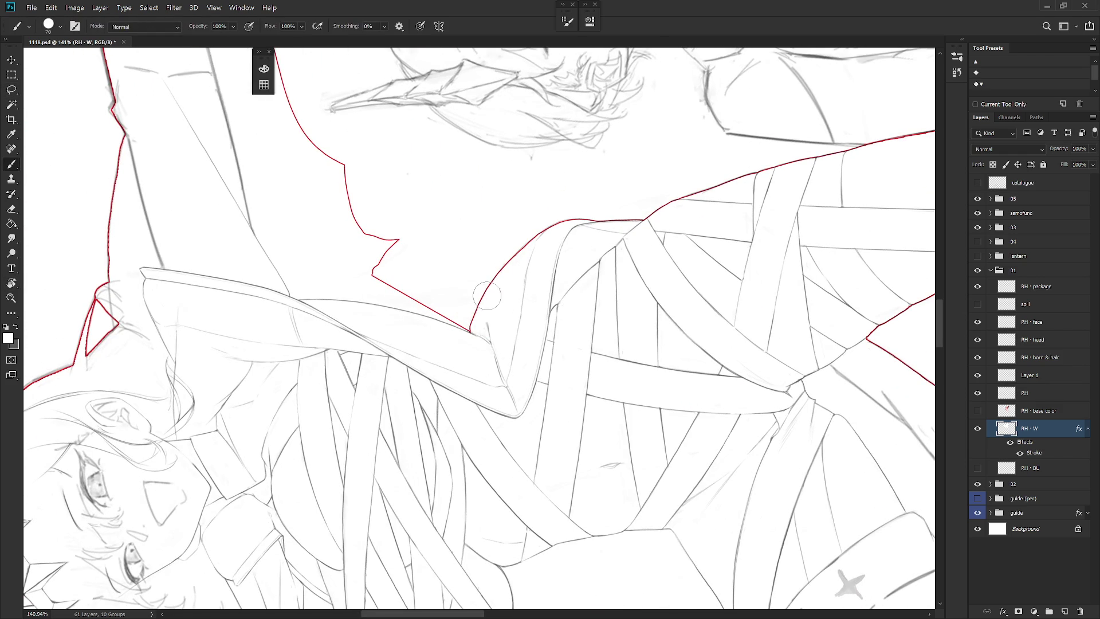
pyautogui.press('[')
pyautogui.press('[')
pyautogui.press('[')
pyautogui.moveTo(578, 222); pyautogui.dragTo(554, 287)
# Fill the gap along the bandaged girl's side with white.
pyautogui.press('l')
pyautogui.moveTo(474, 220)
pyautogui.mouseDown()
pyautogui.moveTo(496, 311)
pyautogui.moveTo(501, 402)
pyautogui.moveTo(648, 269)
pyautogui.moveTo(585, 179)
pyautogui.mouseUp()
pyautogui.hotkey('alt', 'BackSpace')
pyautogui.hotkey('ctrl', 'd')
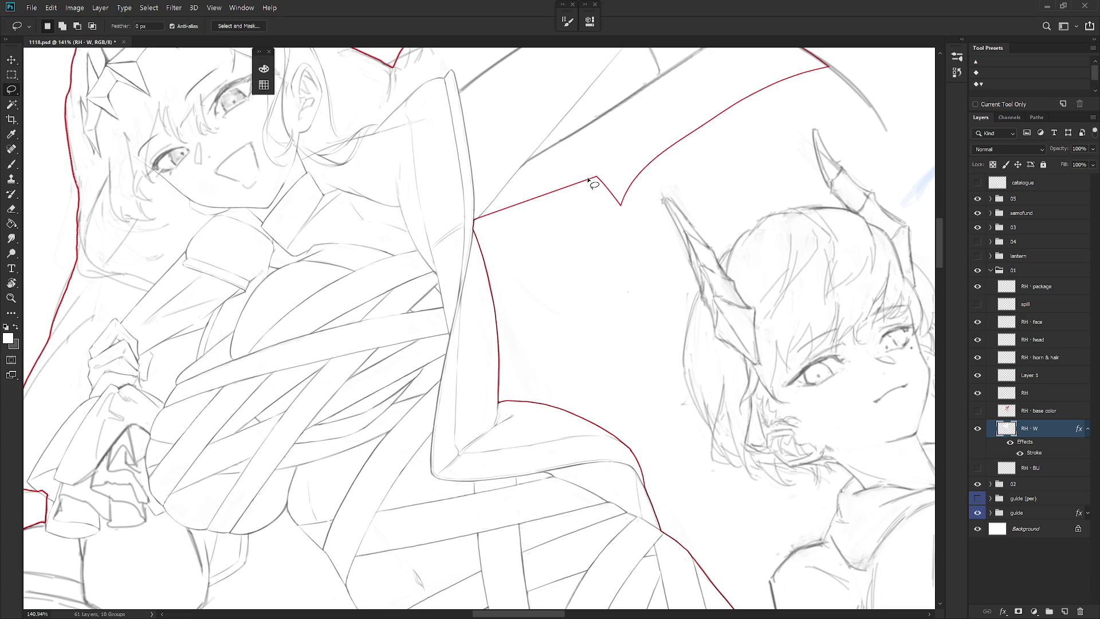
pyautogui.press('b')
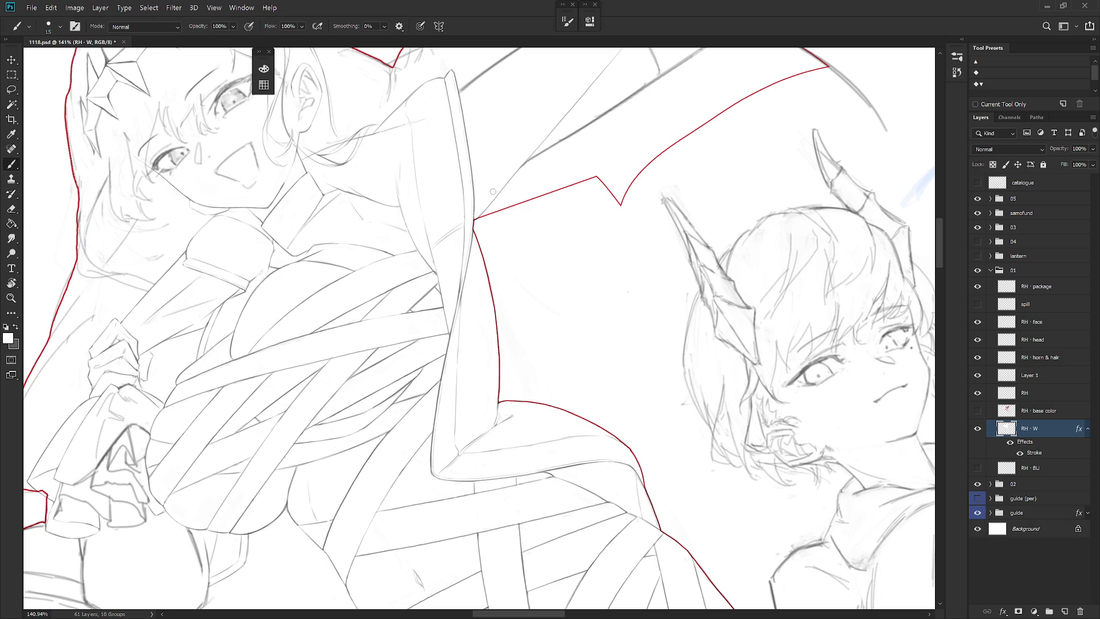
pyautogui.scroll(-5, 572, 301)
pyautogui.scroll(3, 538, 392)
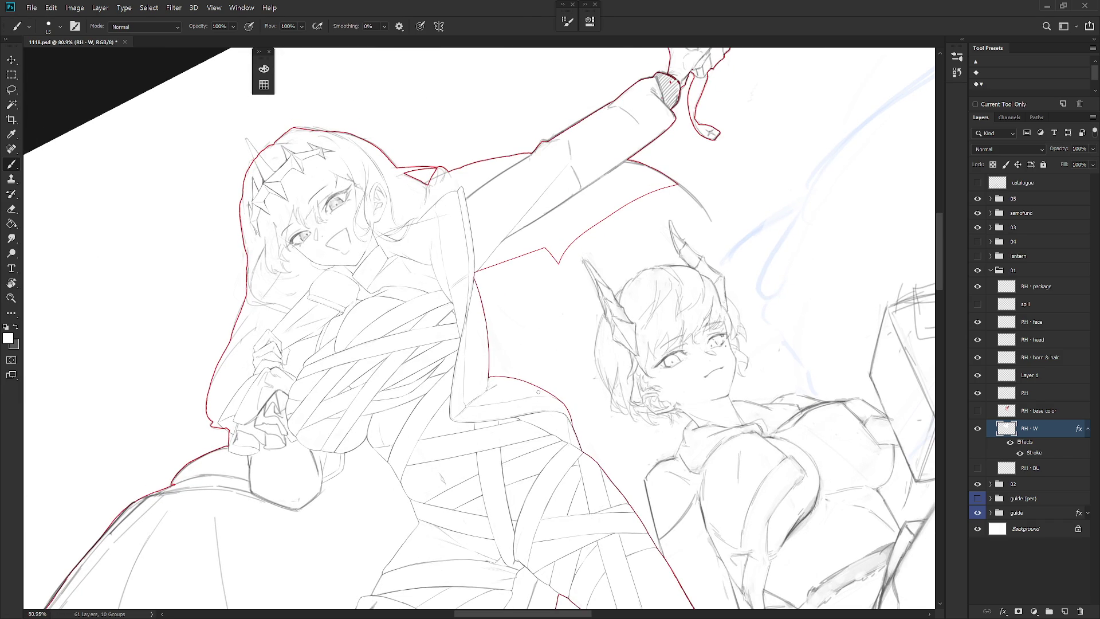
# Delete the outlined region below the outstretched sleeve and reset the canvas rotation.
pyautogui.press('l')
pyautogui.moveTo(542, 285)
pyautogui.mouseDown()
pyautogui.moveTo(660, 236)
pyautogui.moveTo(653, 158)
pyautogui.moveTo(622, 172)
pyautogui.moveTo(536, 269)
pyautogui.moveTo(542, 284)
pyautogui.mouseUp()
pyautogui.press('Delete')
pyautogui.hotkey('ctrl', 'd')
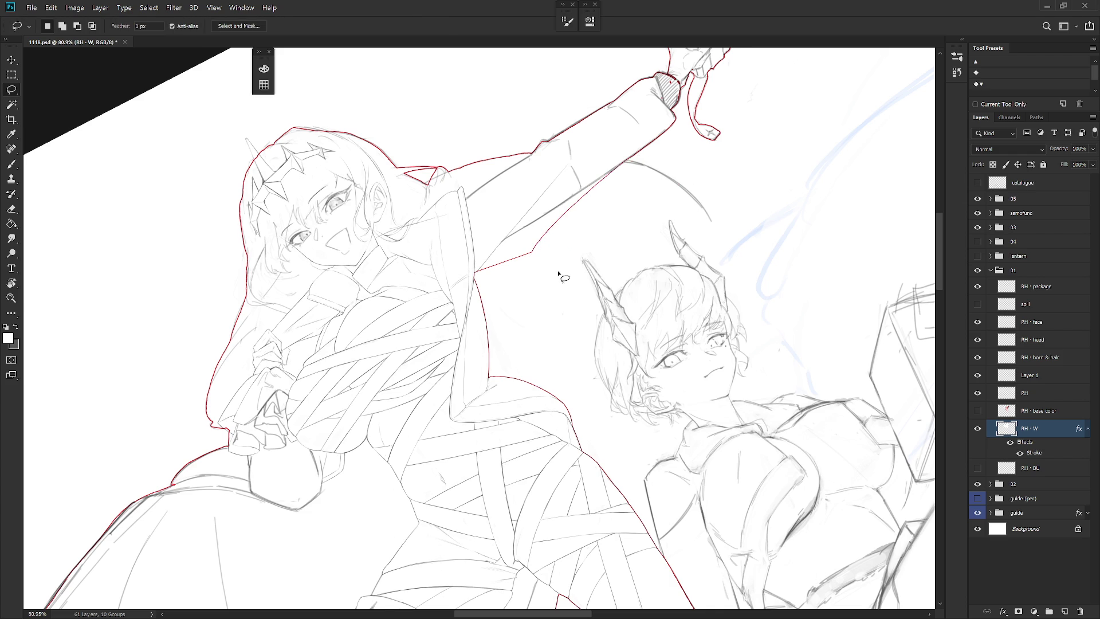
pyautogui.press('Escape')
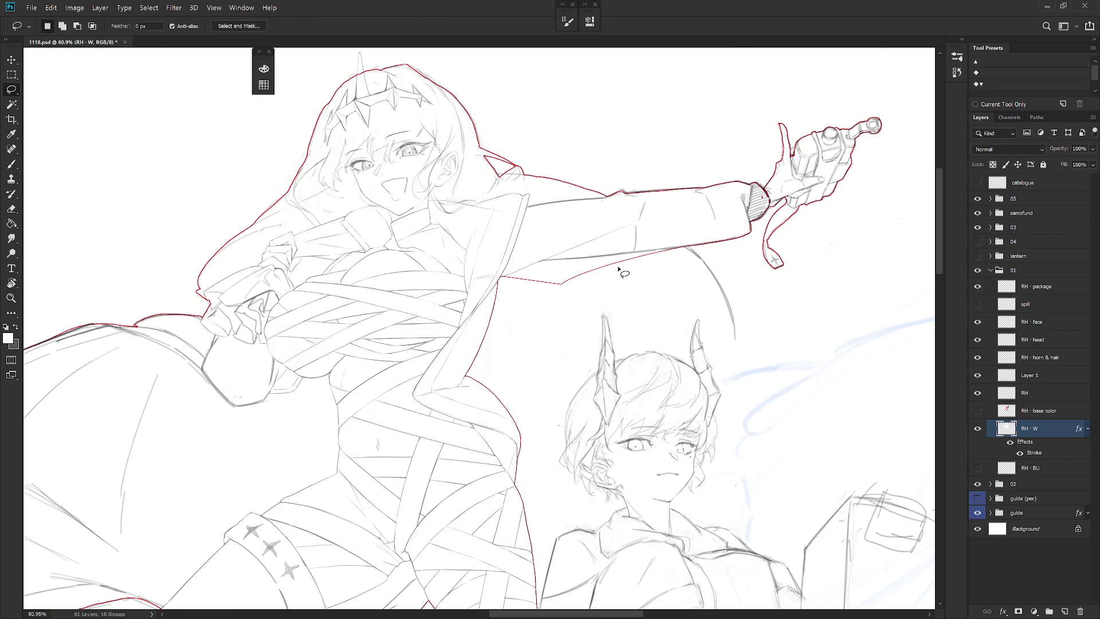
# Show the spill and RH - base color layers and zoom out to the whole illustration.
pyautogui.scroll(-5, 636, 266)
pyautogui.press('b')
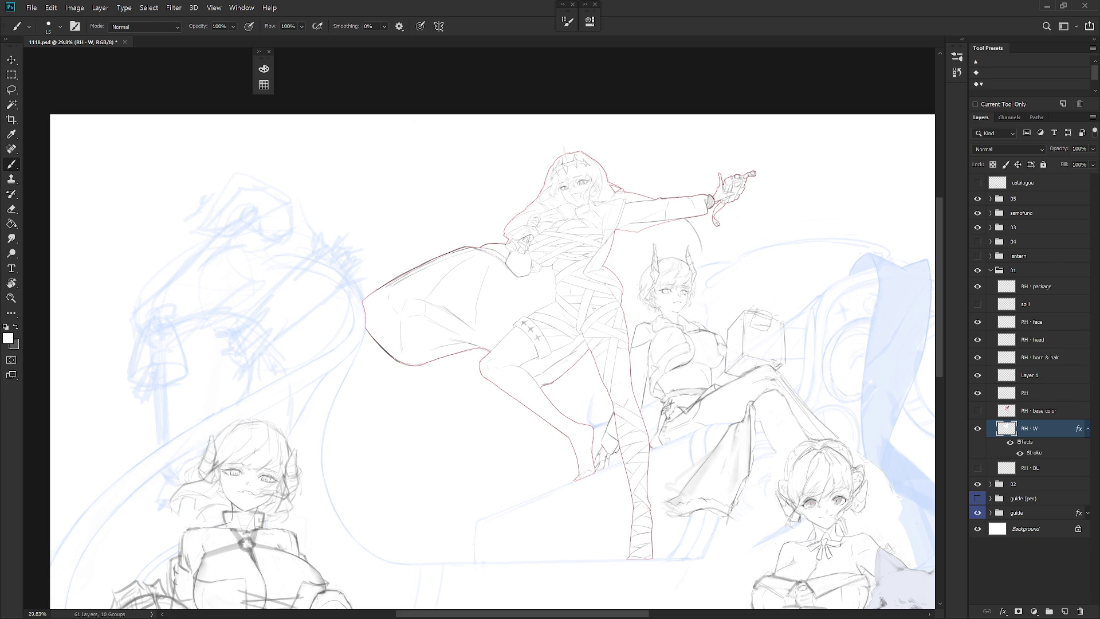
pyautogui.click(977, 304)
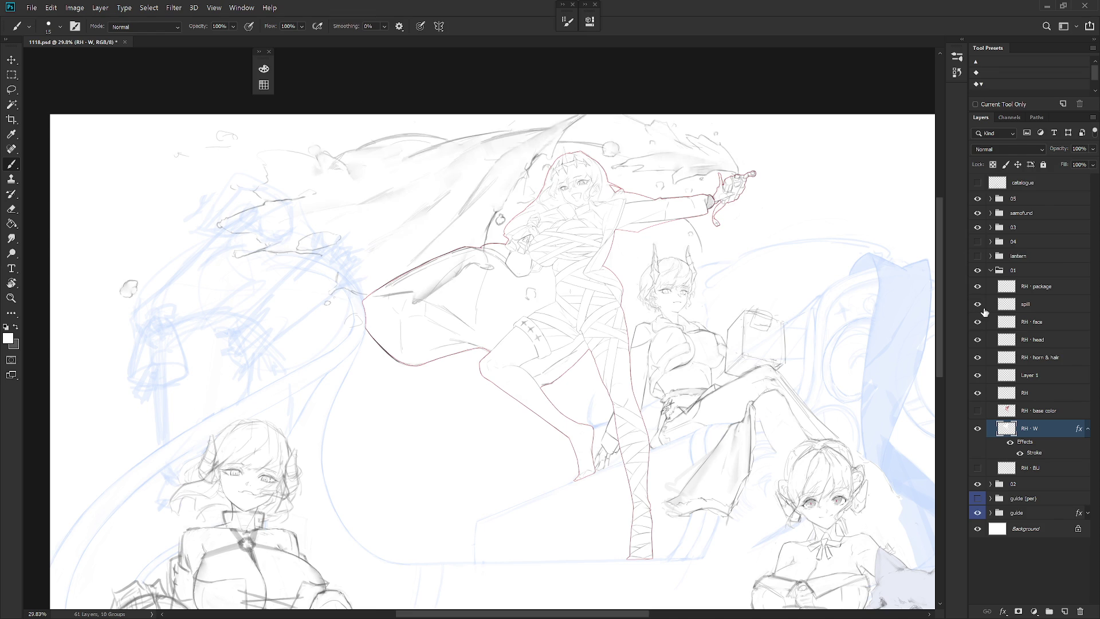
pyautogui.click(978, 411)
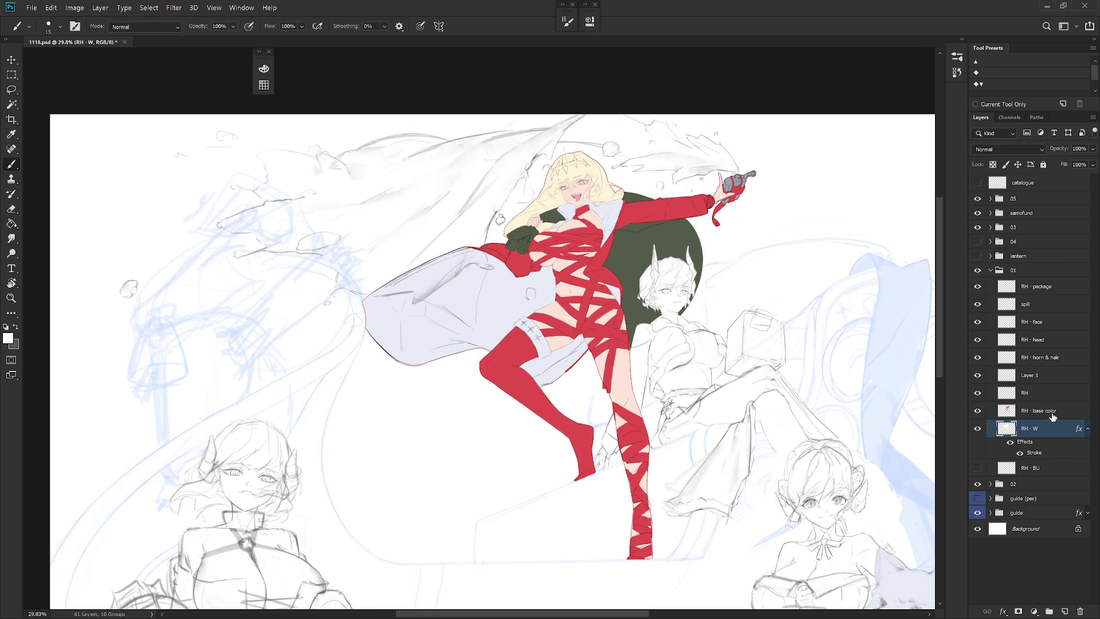
pyautogui.hotkey('ctrl', '-')
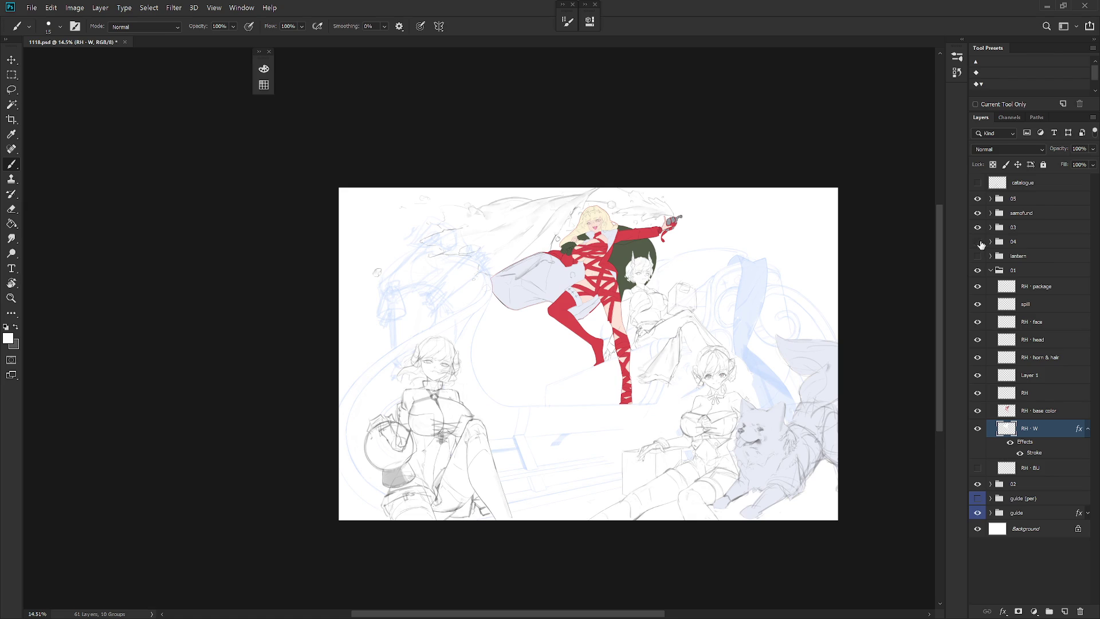
pyautogui.scroll(3, 679, 409)
pyautogui.moveTo(690, 453); pyautogui.dragTo(708, 434)
pyautogui.scroll(-2, 708, 433)
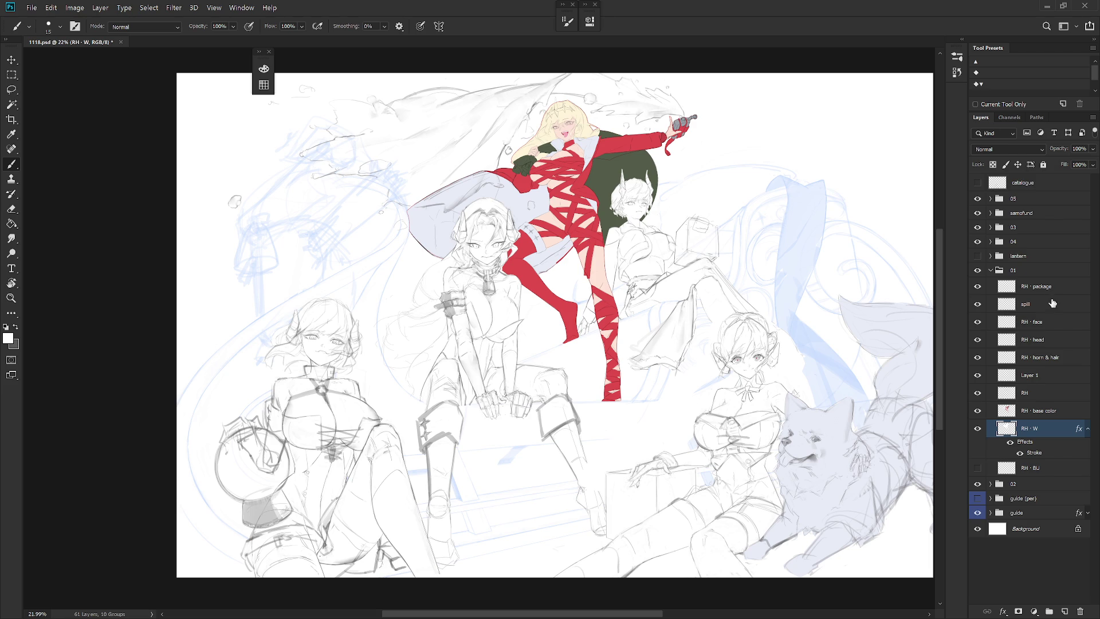
# Rename Layer 1 to 'RH - star'.
pyautogui.click(1054, 290)
pyautogui.click(1025, 379)
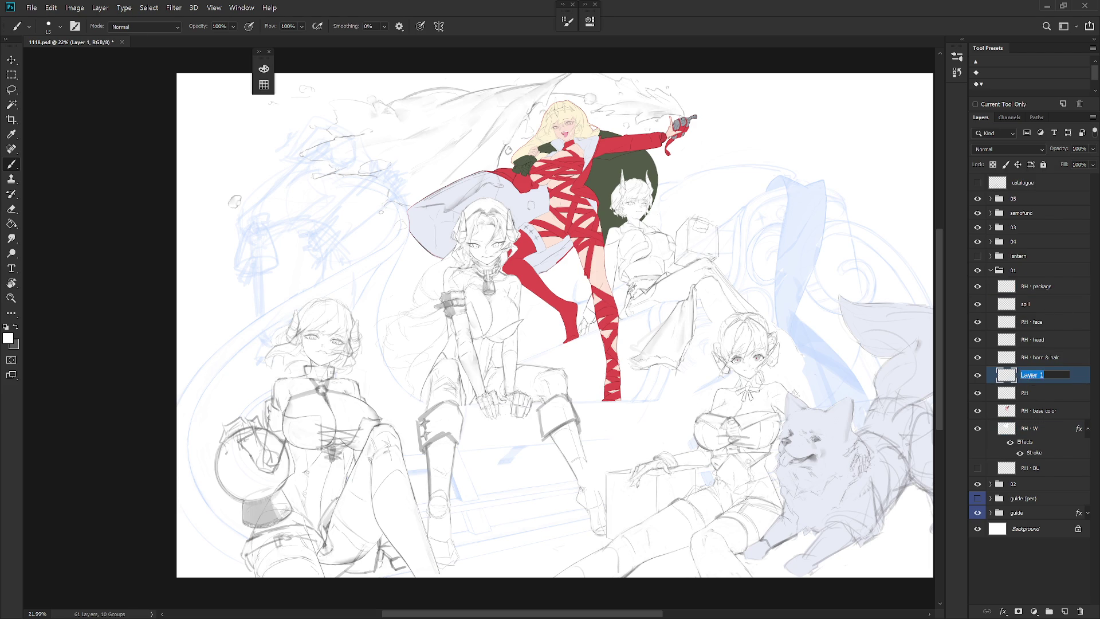
pyautogui.doubleClick(1034, 356)
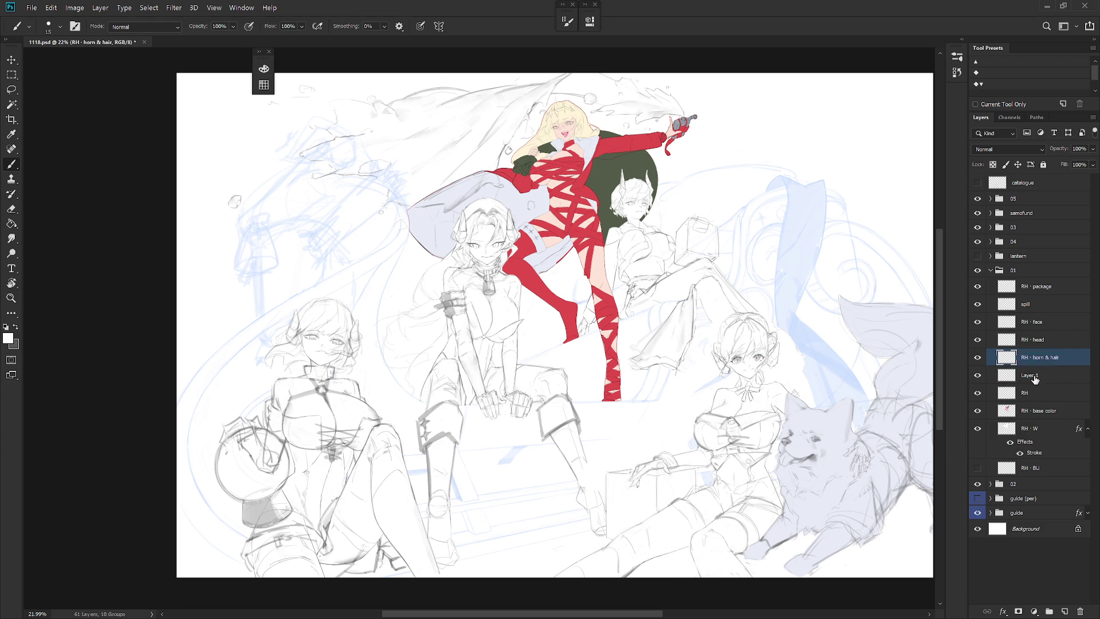
pyautogui.press('Tab')
pyautogui.write('RH · star')
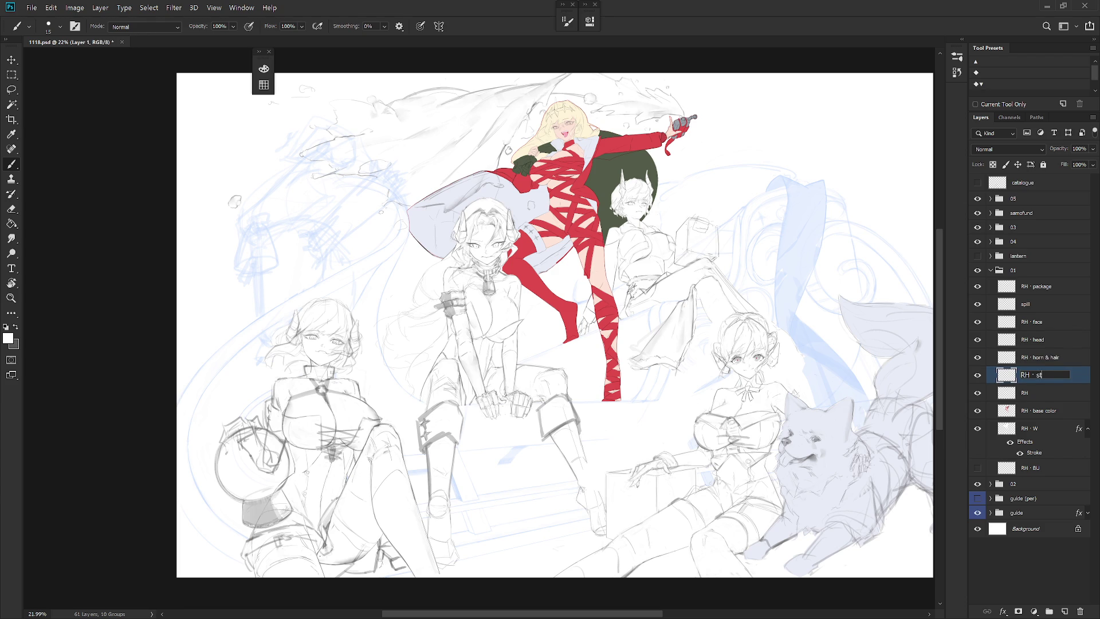
pyautogui.press('Return')
# Group the RH layers into Group 1 and set its blend mode to Multiply.
pyautogui.click(1087, 428)
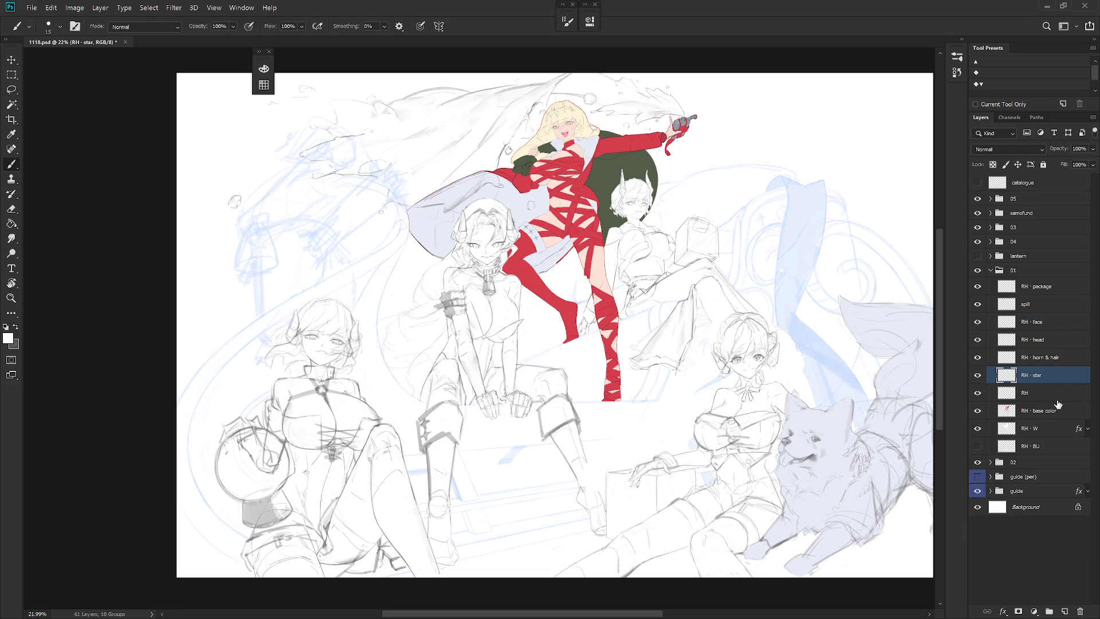
pyautogui.click(1037, 392)
pyautogui.keyDown('shift'); pyautogui.click(1037, 285); pyautogui.keyUp('shift')
pyautogui.hotkey('ctrl', 'g')
pyautogui.click(1005, 149)
pyautogui.scroll(3, 1005, 156)
pyautogui.click(1006, 219)
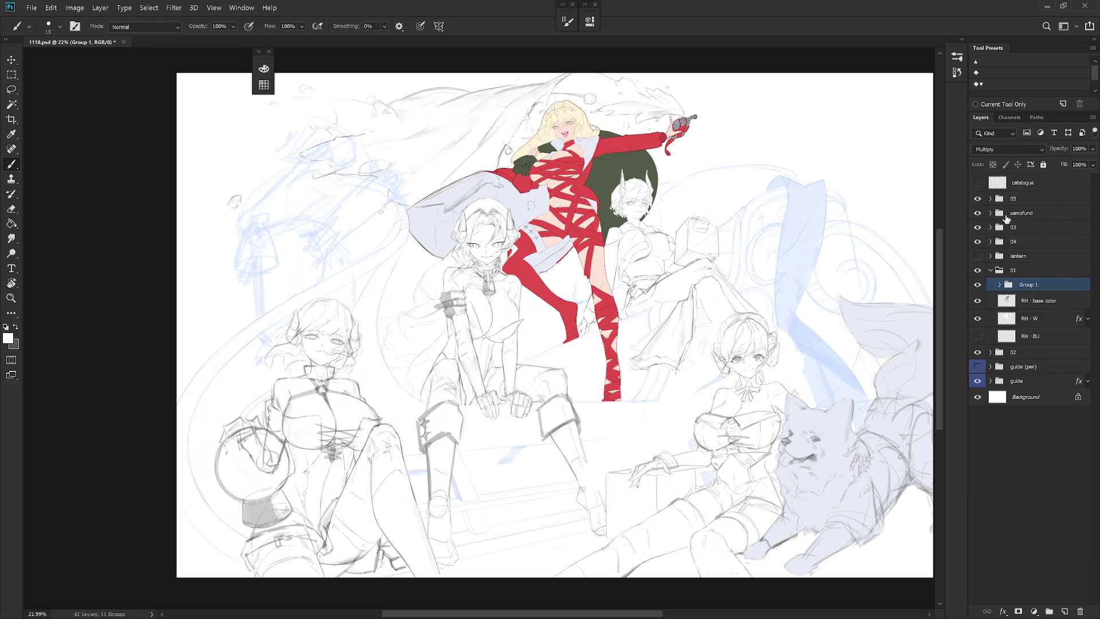
pyautogui.scroll(4, 578, 234)
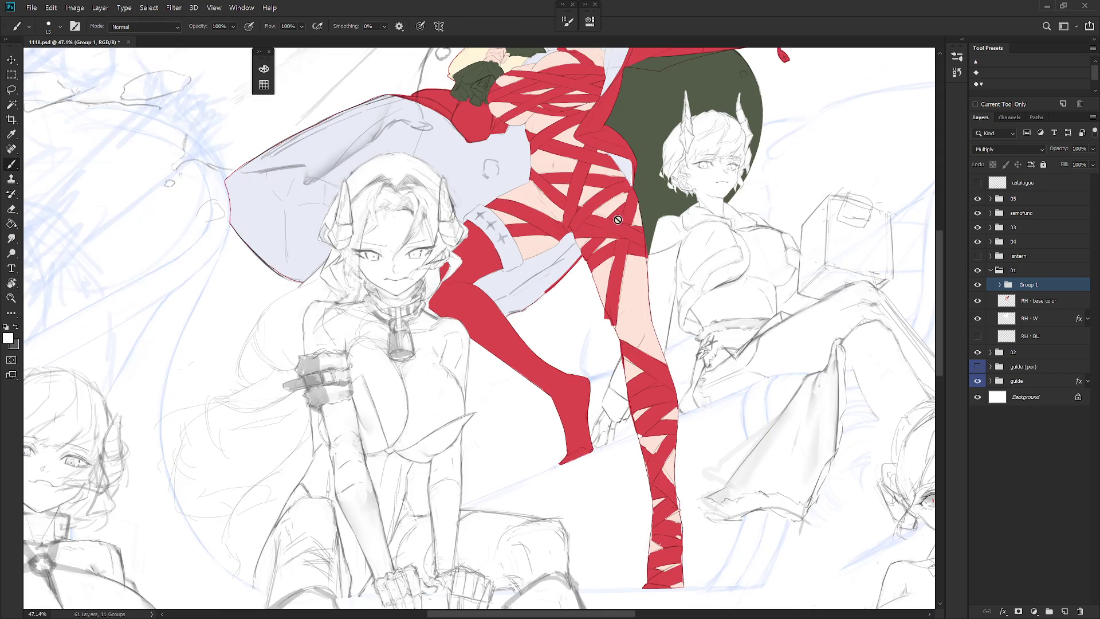
pyautogui.click(1086, 318)
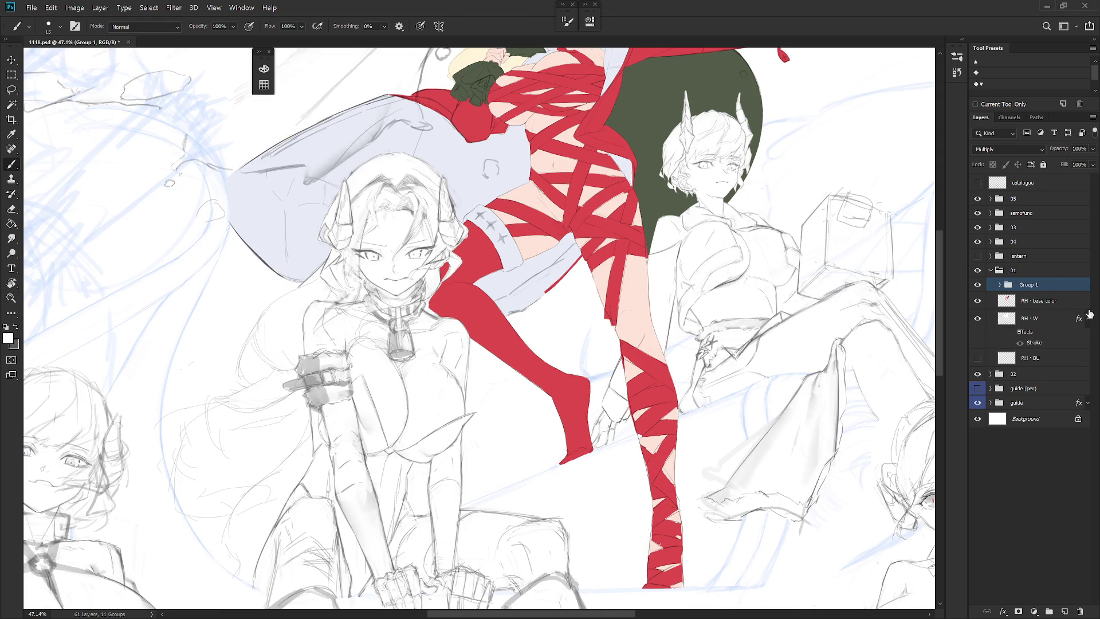
pyautogui.click(1087, 319)
pyautogui.scroll(-2, 727, 415)
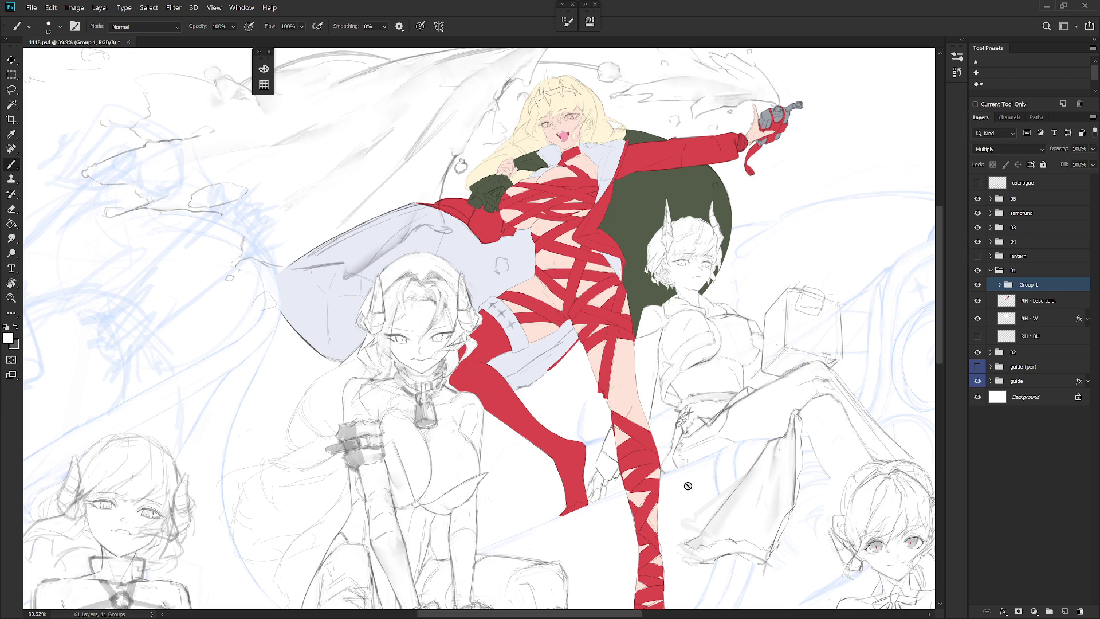
pyautogui.scroll(3, 687, 485)
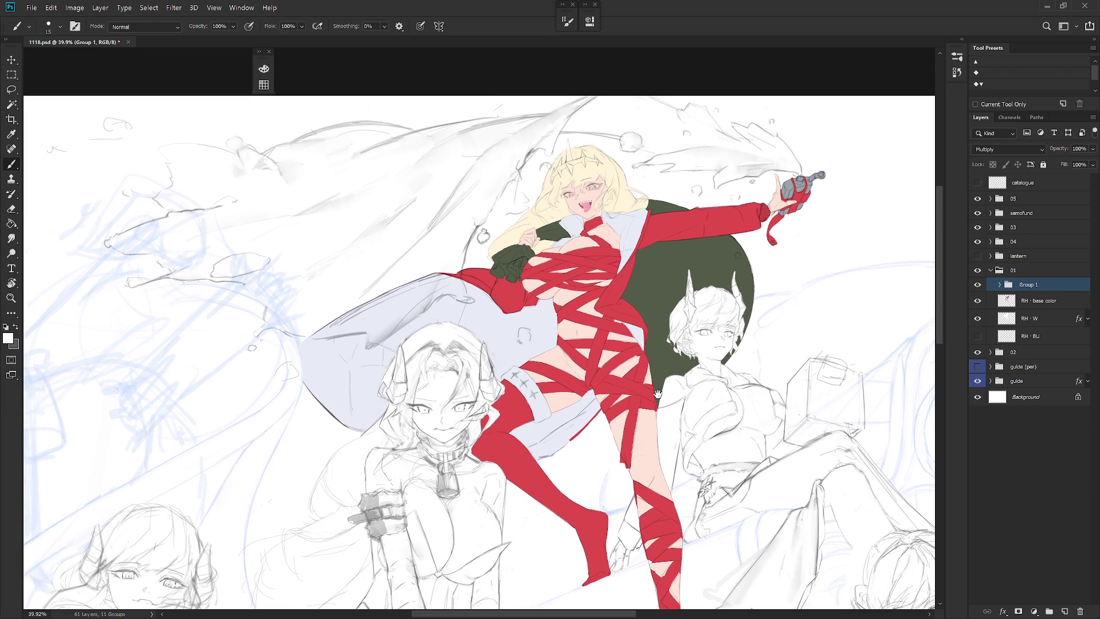
pyautogui.scroll(-4, 663, 414)
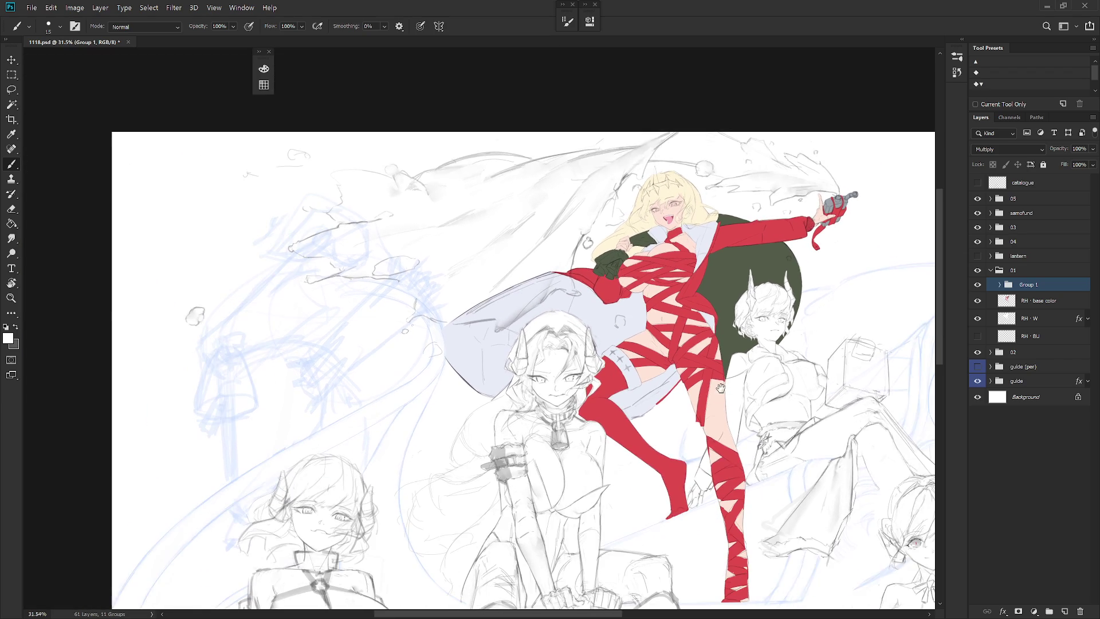
pyautogui.moveTo(720, 388); pyautogui.dragTo(662, 359)
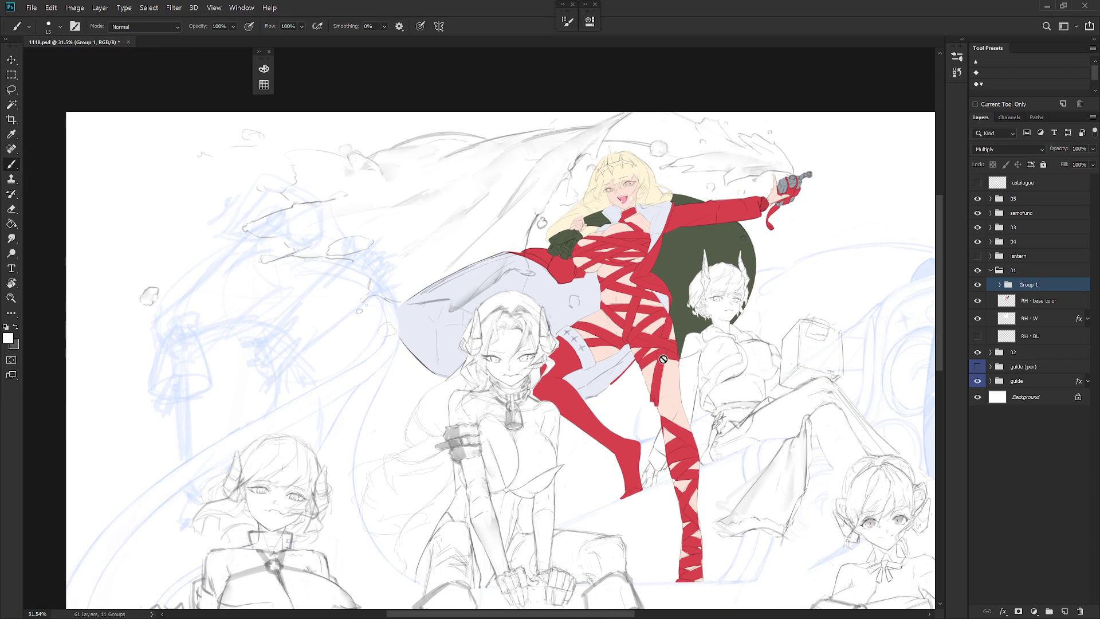
pyautogui.scroll(-3, 662, 359)
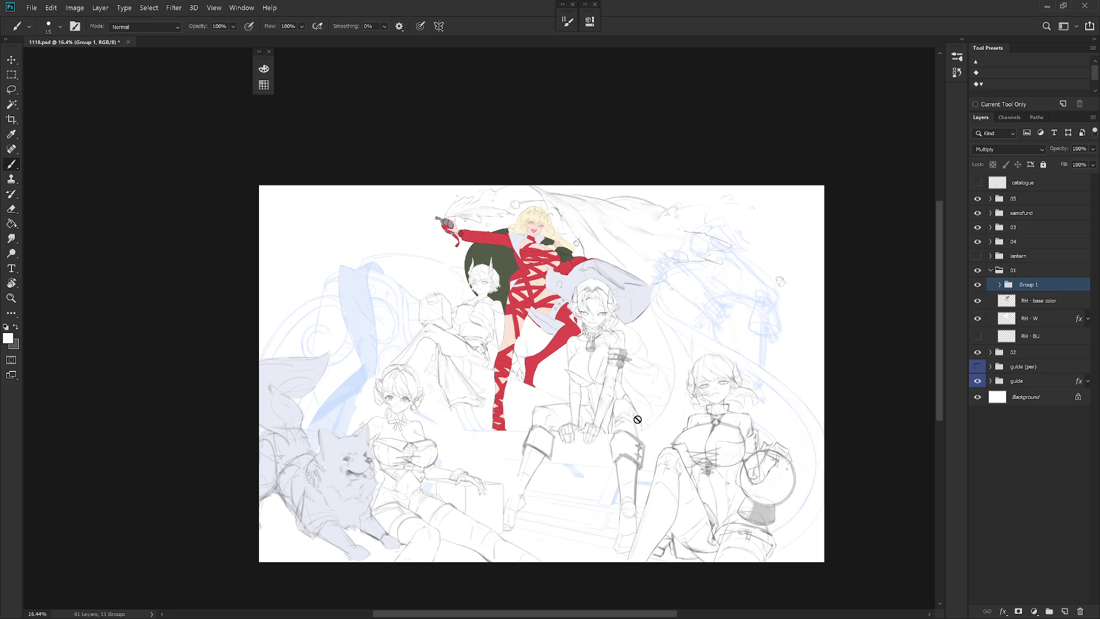
pyautogui.scroll(4, 561, 318)
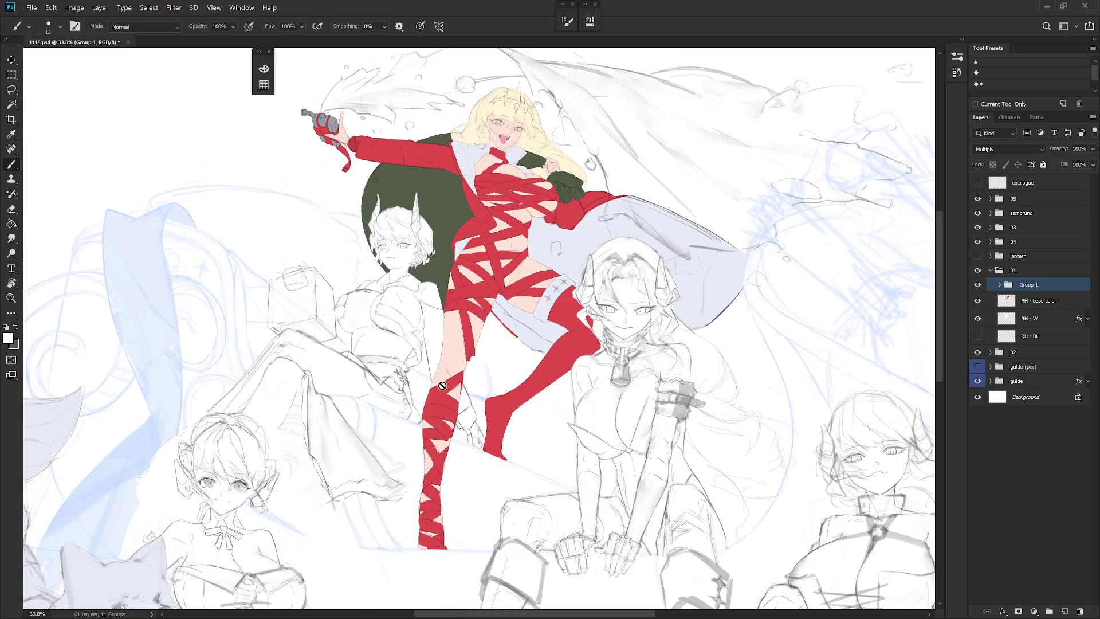
# Show the colour layers in group 03 and the samofund group for the silver- and pink-haired girls.
pyautogui.click(990, 227)
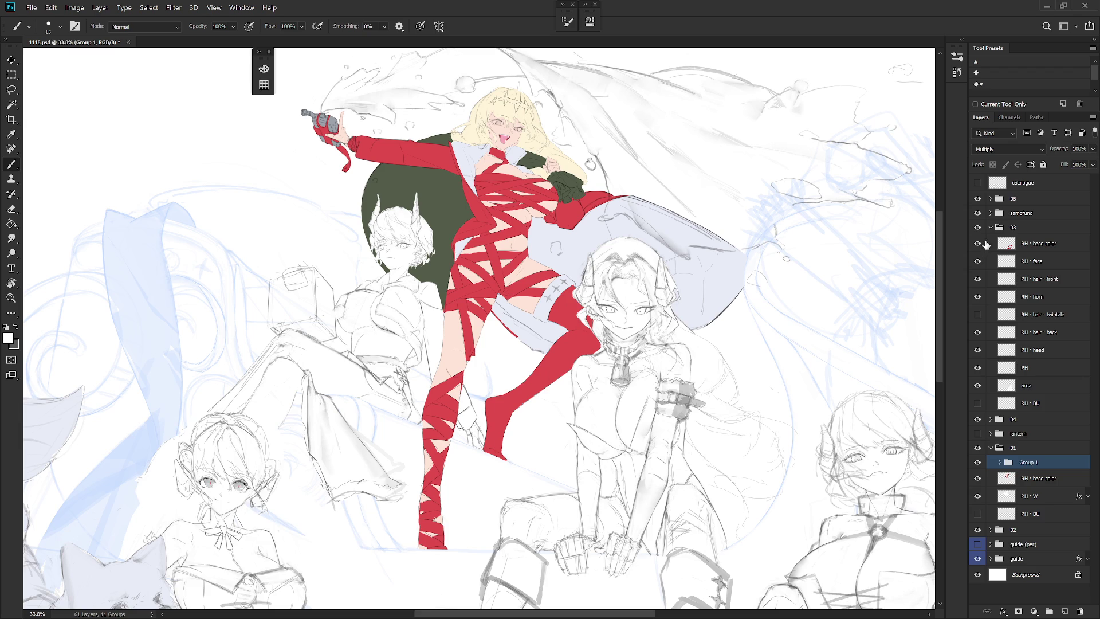
pyautogui.click(991, 227)
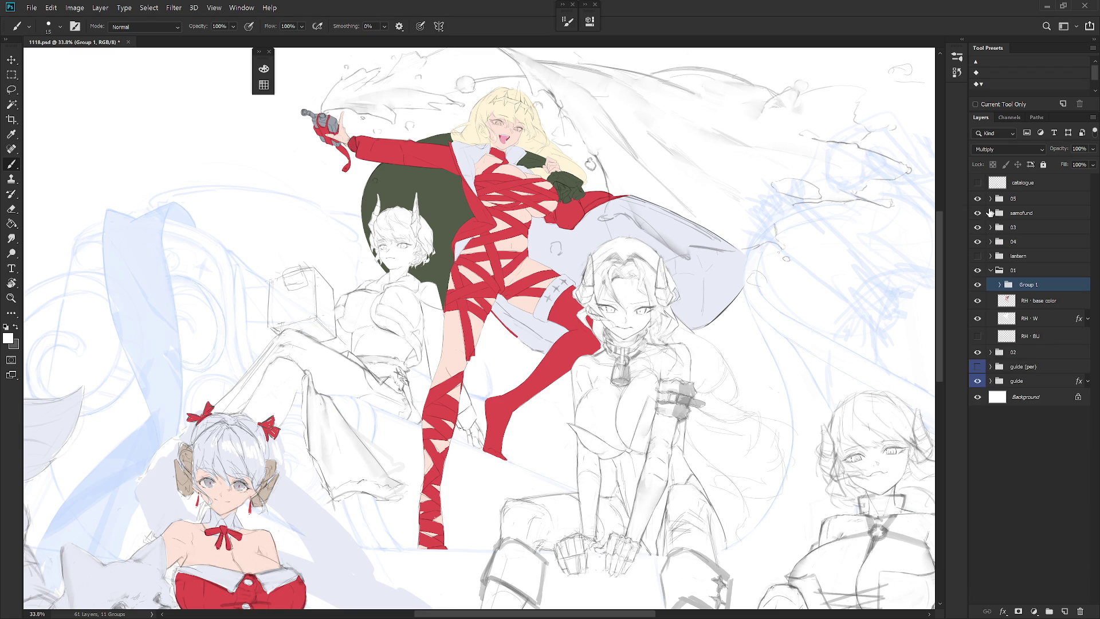
pyautogui.click(991, 212)
pyautogui.click(977, 227)
pyautogui.click(990, 212)
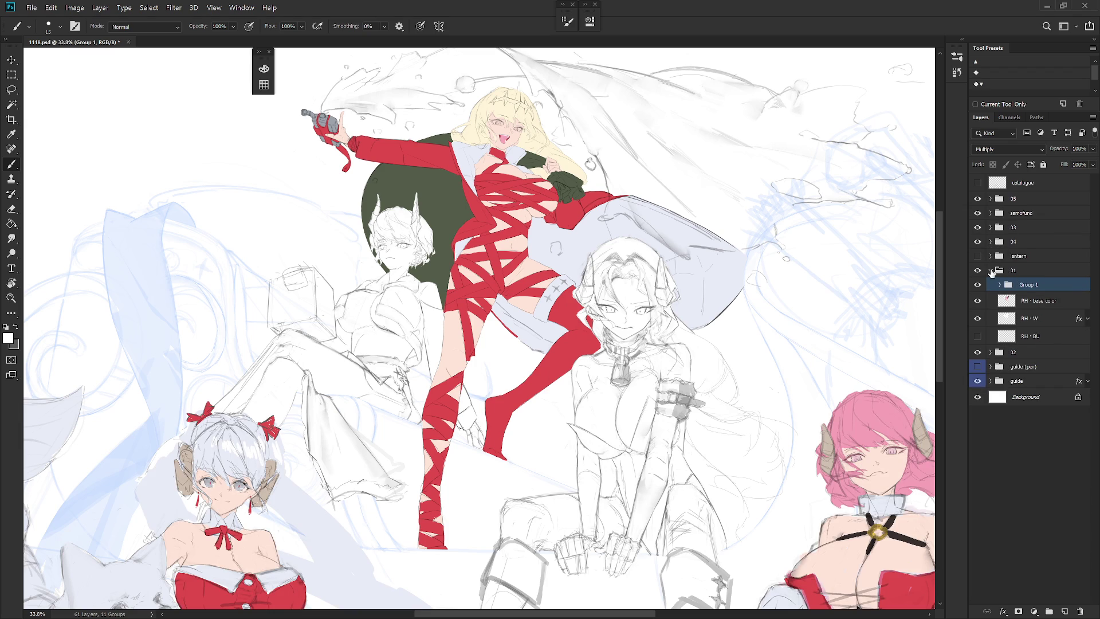
pyautogui.click(991, 270)
# Turn on the blue-haired girl's colour layer in group 04 and the black-haired girl's in group 02.
pyautogui.click(991, 241)
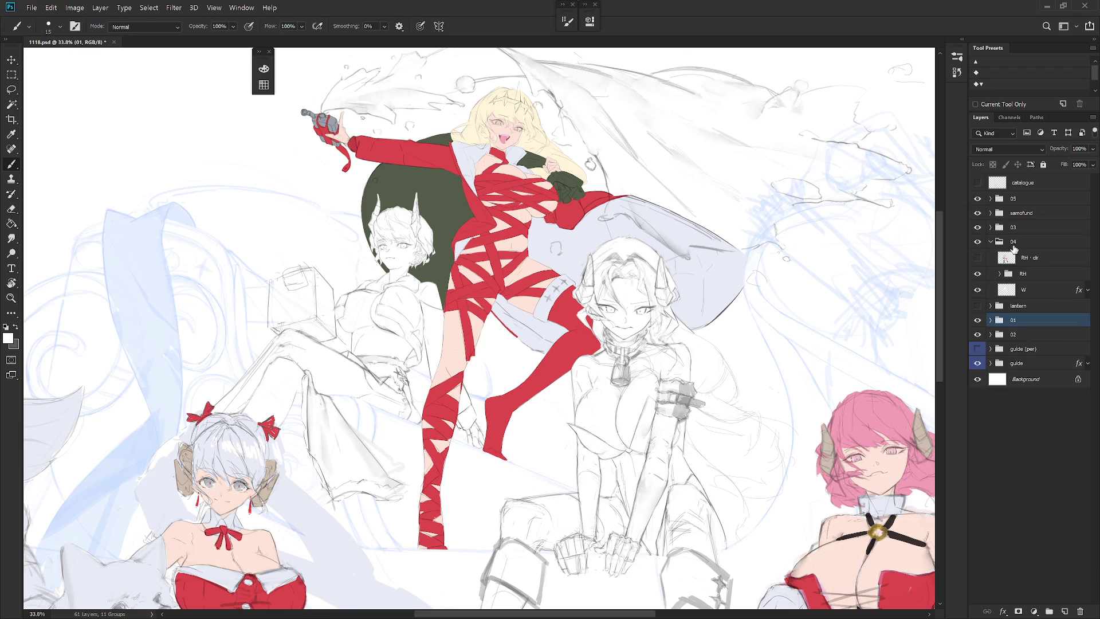
pyautogui.click(977, 257)
pyautogui.click(991, 242)
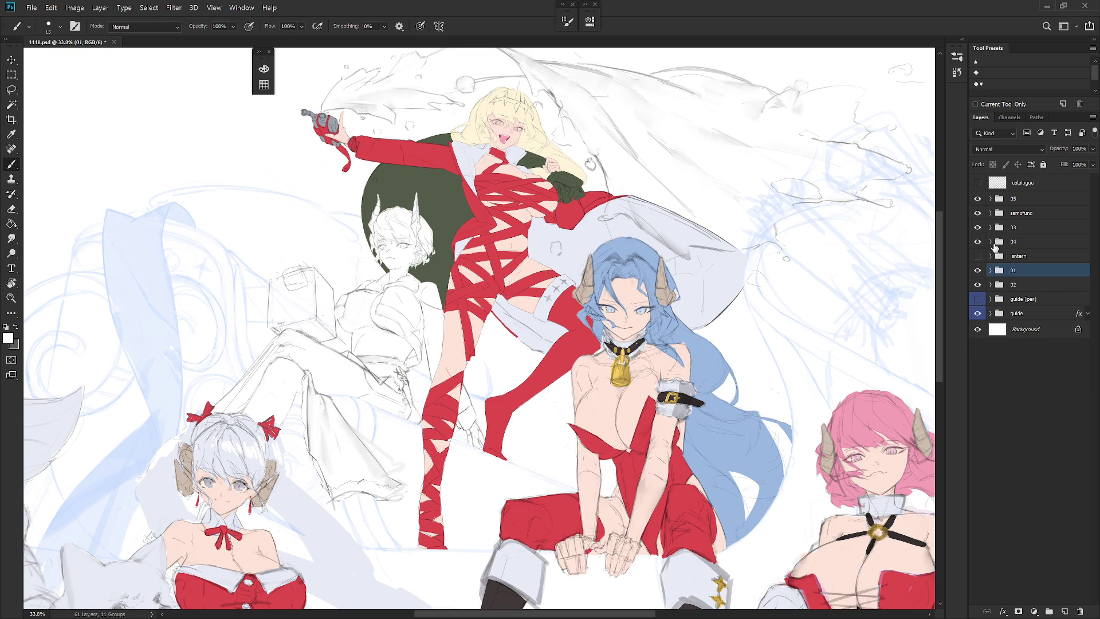
pyautogui.click(990, 284)
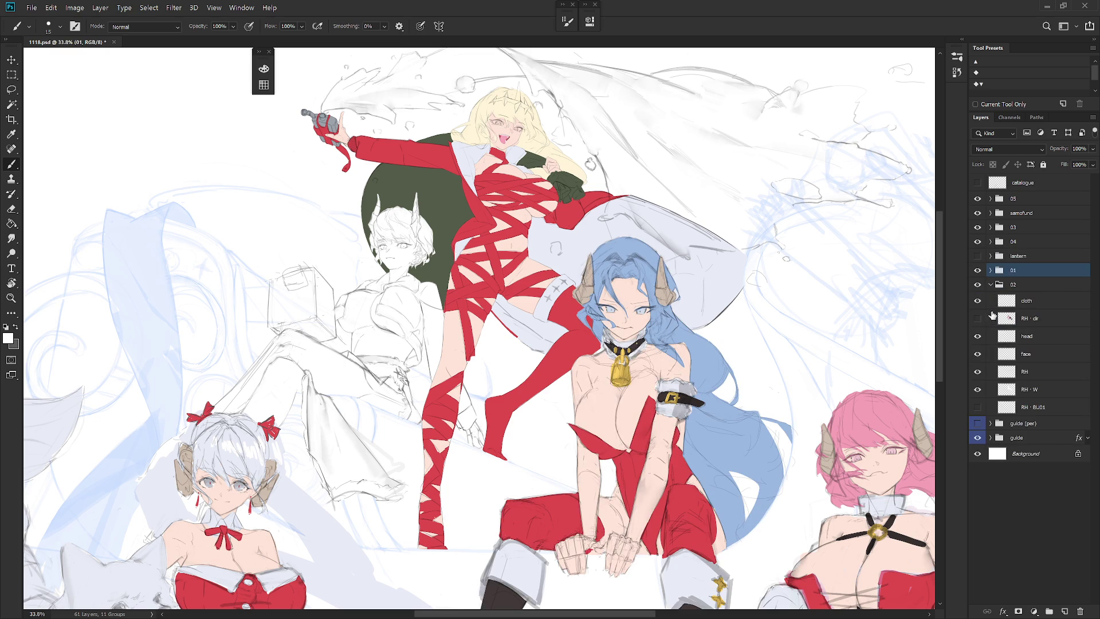
pyautogui.click(978, 318)
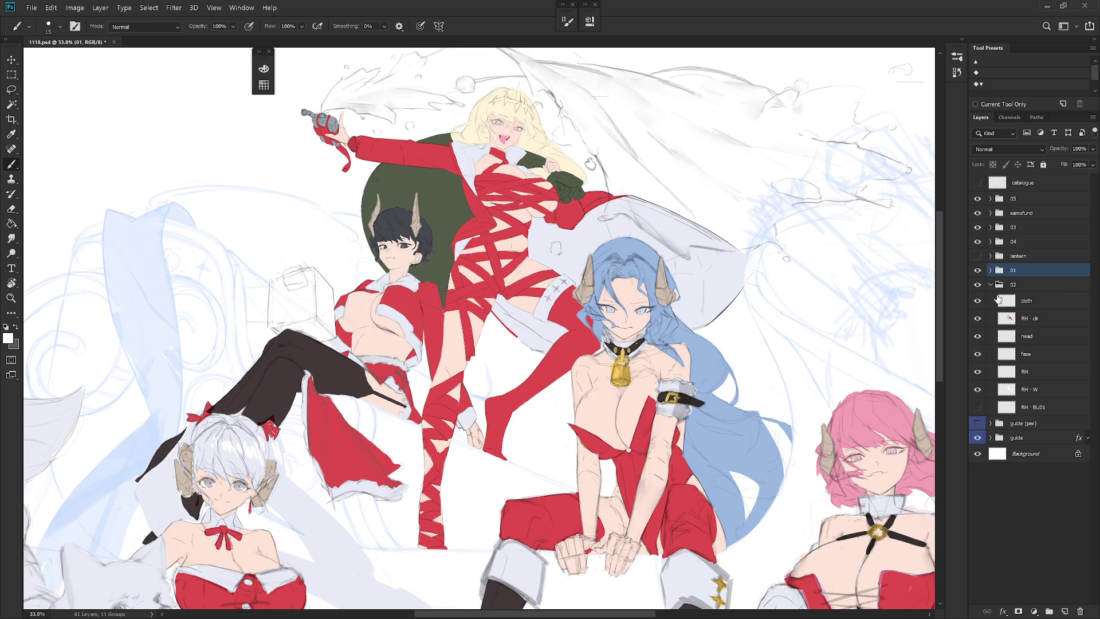
pyautogui.click(990, 285)
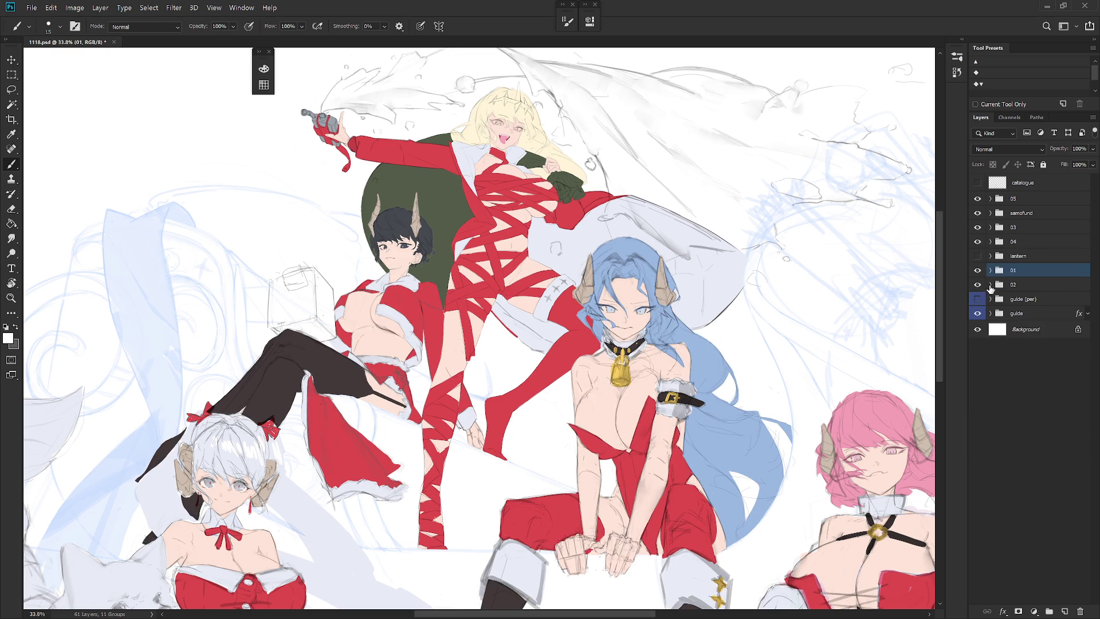
# Mirror the canvas view to check the composition, save the file, and start a new layer above catalogue.
pyautogui.scroll(-2, 691, 344)
pyautogui.moveTo(691, 344); pyautogui.dragTo(665, 315)
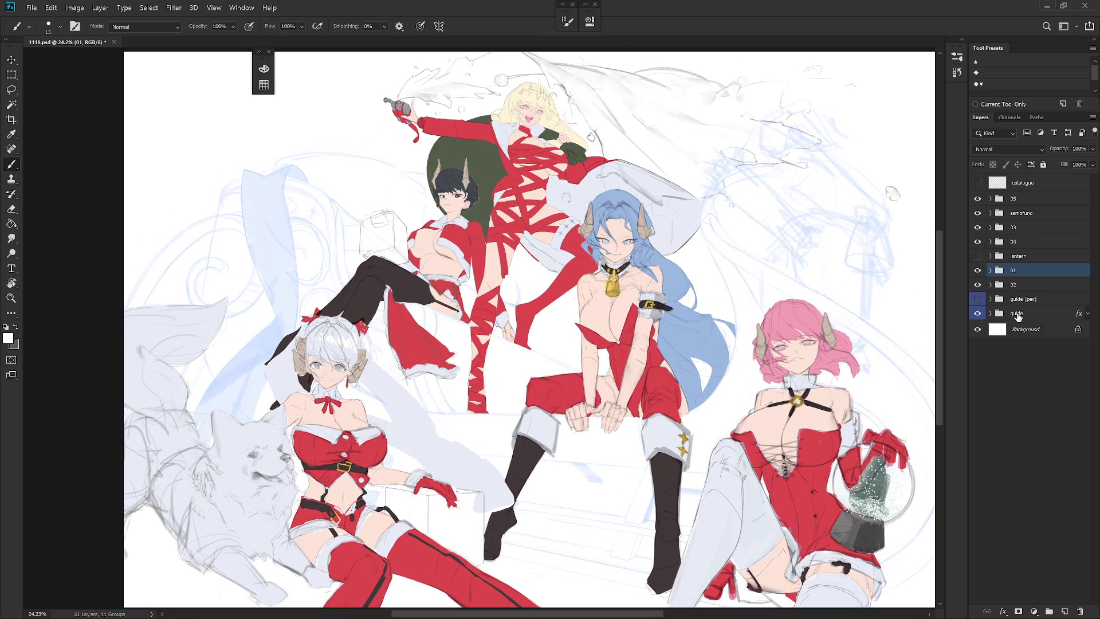
pyautogui.press('h')
pyautogui.hotkey('ctrl', 's')
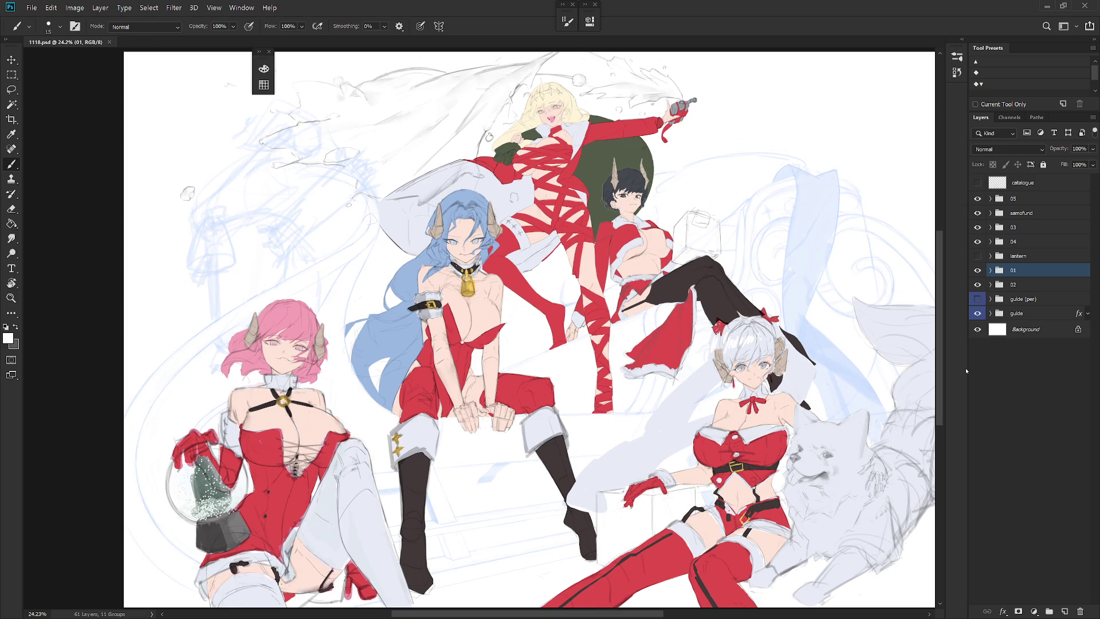
pyautogui.click(1041, 183)
pyautogui.hotkey('ctrl', 'shift', 'n')
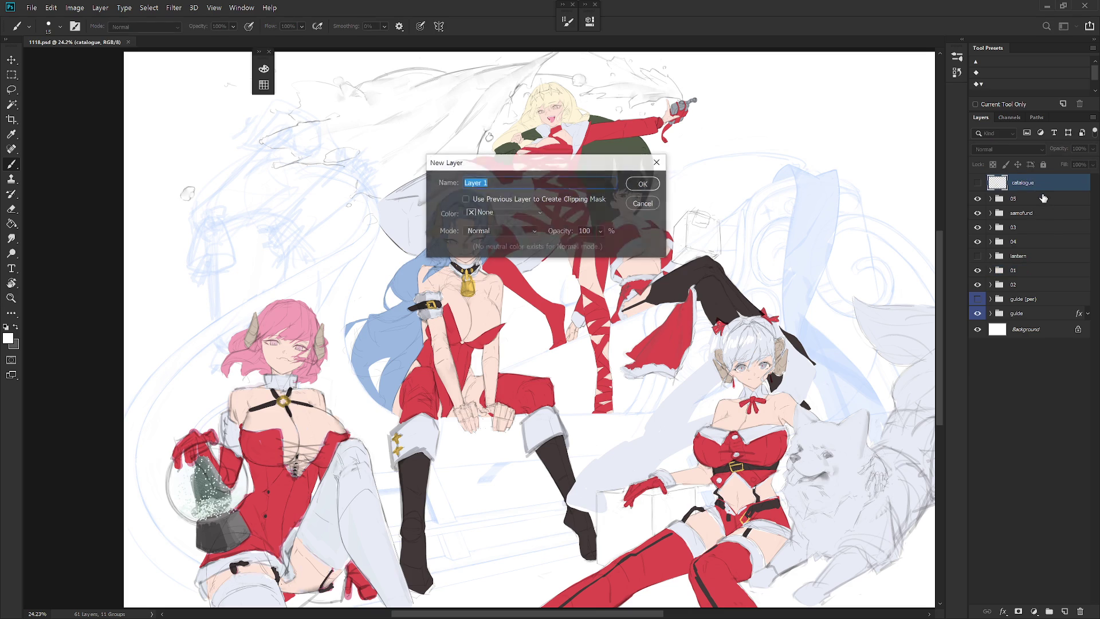
# Create Layer 1 and pick red as the painting colour.
pyautogui.press('Return')
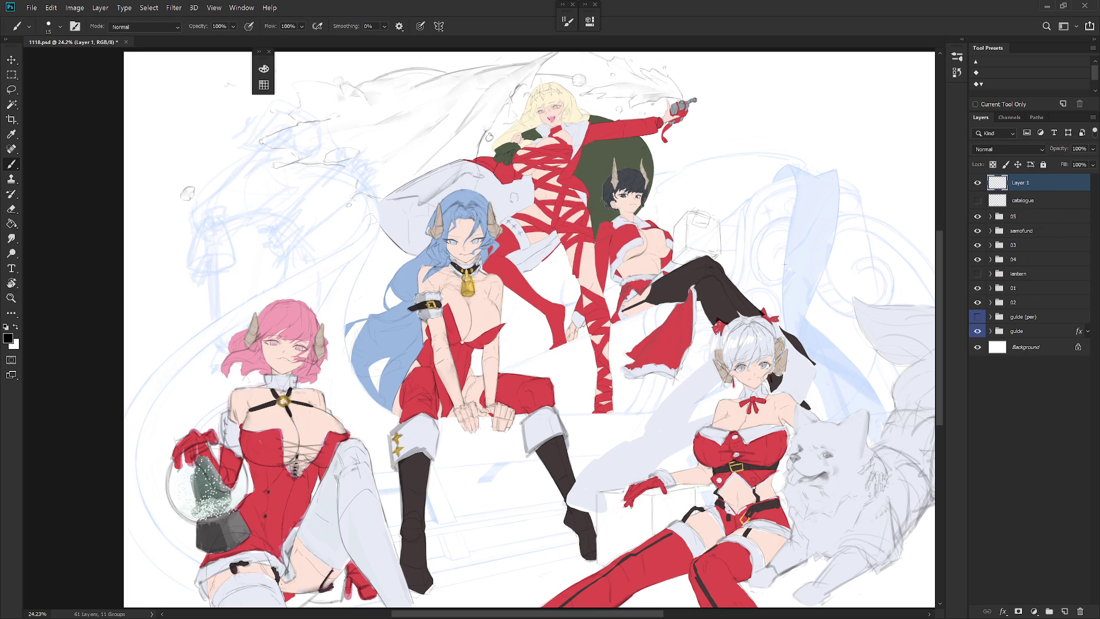
pyautogui.click(264, 69)
pyautogui.click(407, 122)
# Choose the Draw 02 brush preset and set its size to 400.
pyautogui.rightClick(705, 232)
pyautogui.moveTo(696, 318); pyautogui.dragTo(696, 286)
pyautogui.click(636, 406)
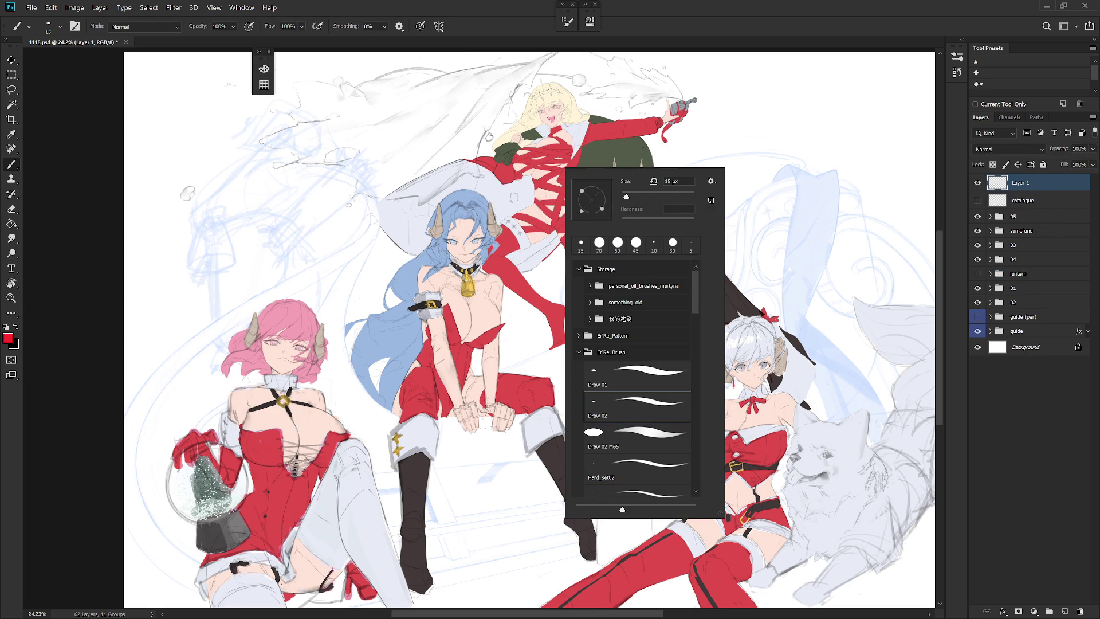
pyautogui.click(985, 202)
pyautogui.press(']')
pyautogui.press(']')
pyautogui.press(']')
pyautogui.press('[')
# Switch the painting colour to black, go full screen, and choose a custom surround colour.
pyautogui.press('x')
pyautogui.press('f')
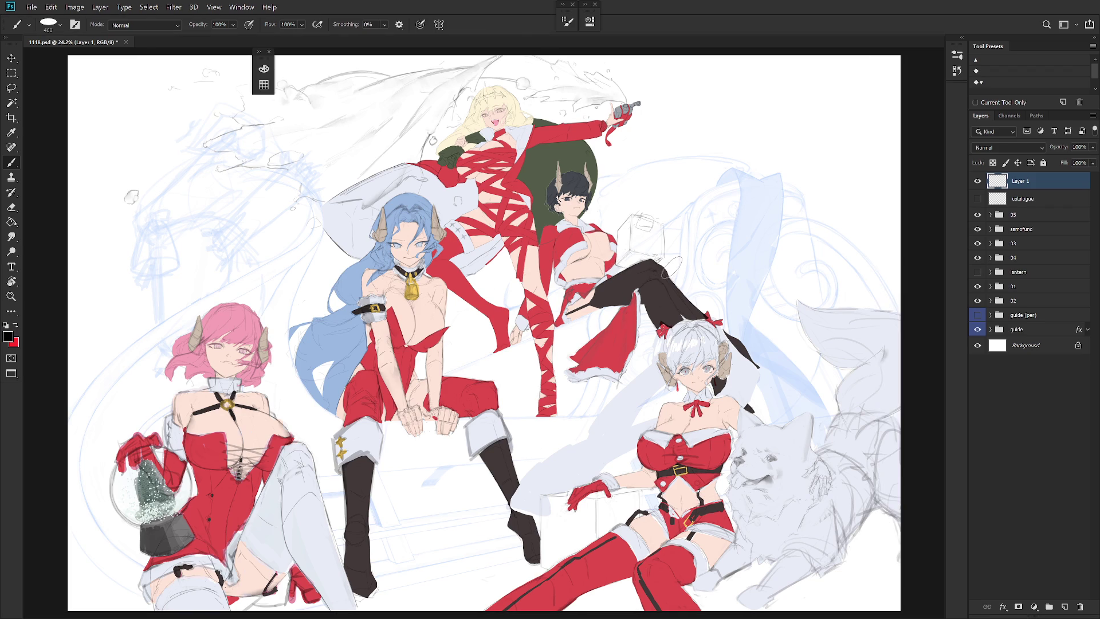
pyautogui.press('f')
pyautogui.rightClick(1023, 295)
pyautogui.click(1053, 376)
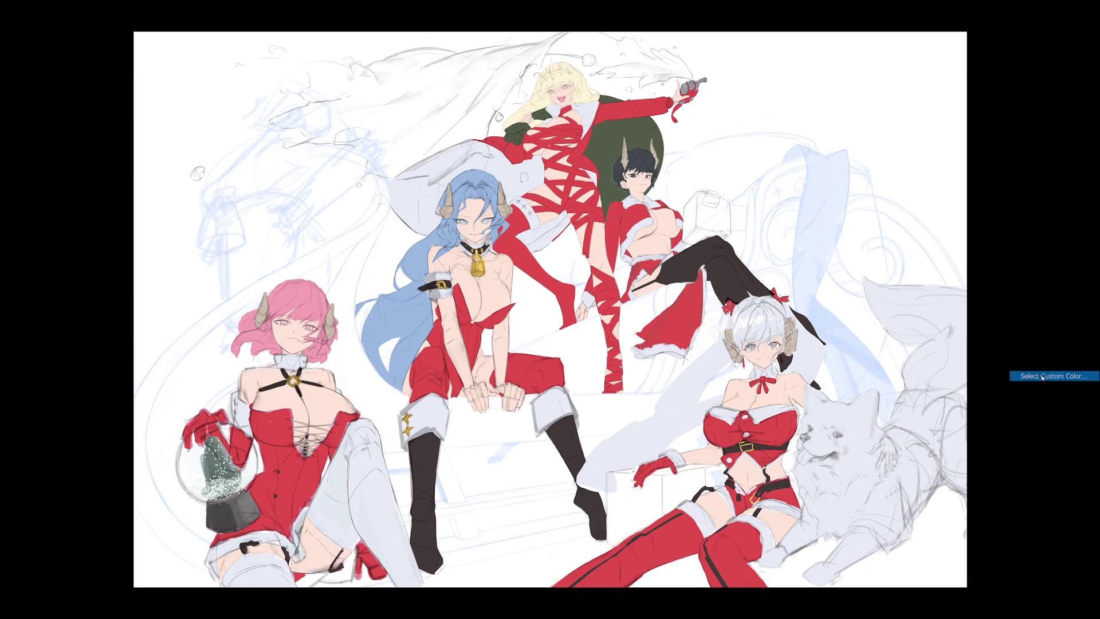
pyautogui.write('ffffff')
# Set the pasteboard surround colour to white.
pyautogui.press('Return')
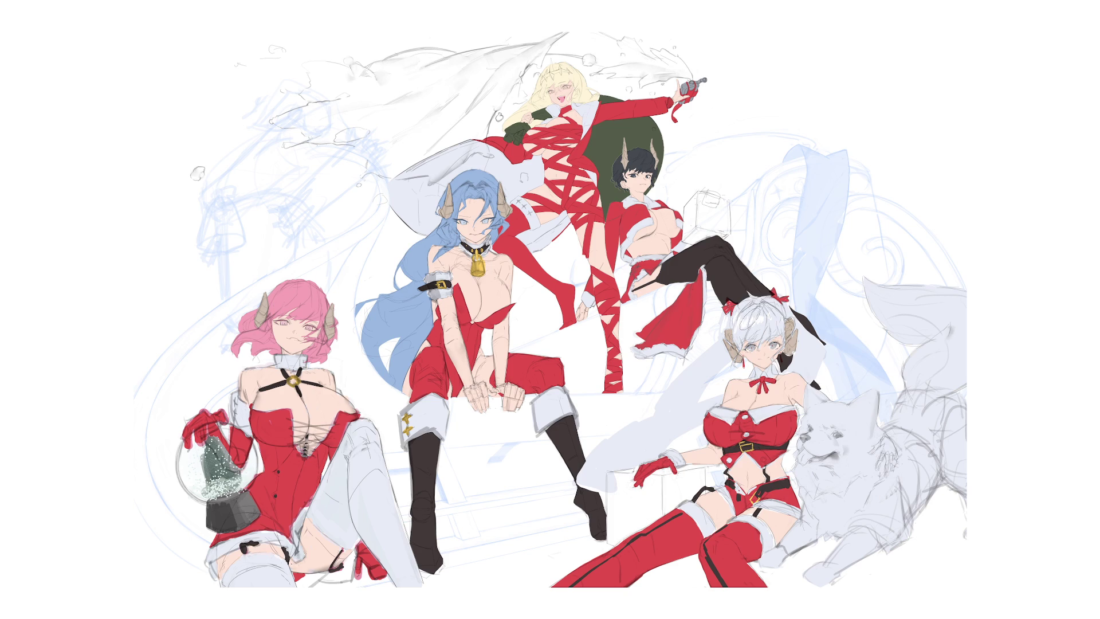
pyautogui.scroll(3, 744, 401)
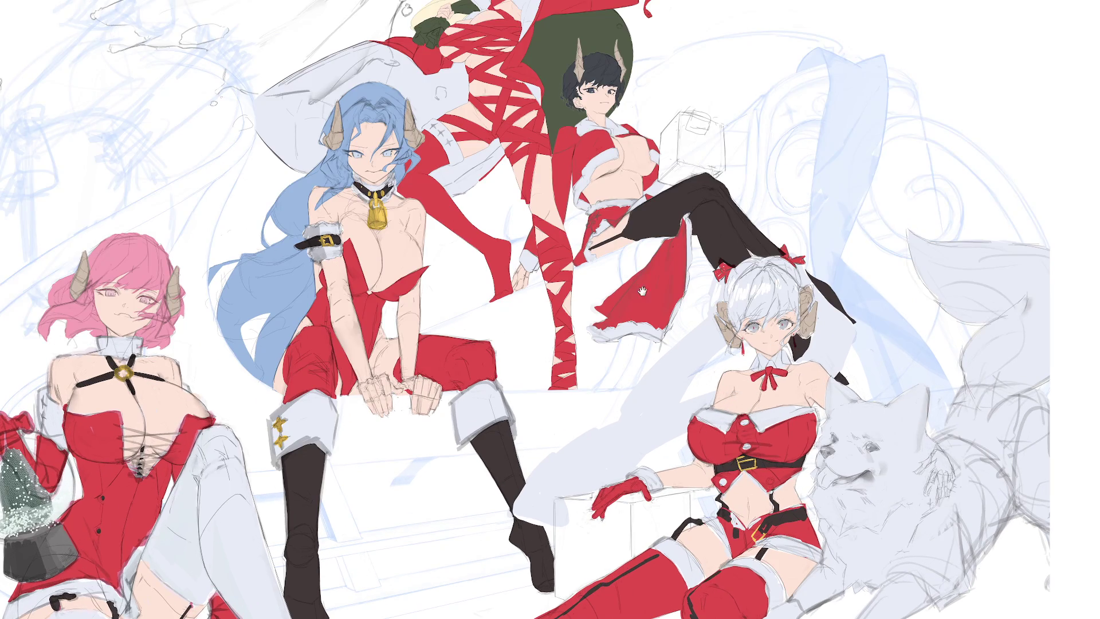
pyautogui.scroll(5, 640, 246)
pyautogui.scroll(-3, 641, 246)
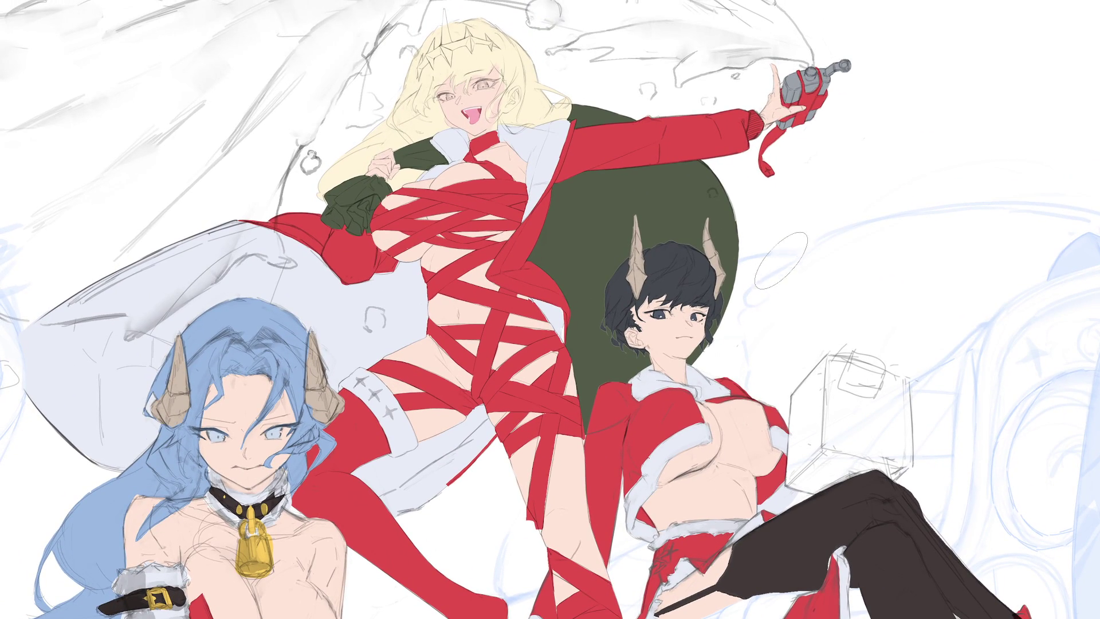
# Hand-letter 'THX FOR' beside the blonde girl.
pyautogui.moveTo(764, 187)
pyautogui.mouseDown()
pyautogui.moveTo(777, 189)
pyautogui.moveTo(764, 246)
pyautogui.mouseUp()
pyautogui.moveTo(790, 175)
pyautogui.mouseDown()
pyautogui.moveTo(784, 230)
pyautogui.moveTo(819, 205)
pyautogui.mouseUp()
pyautogui.moveTo(821, 178)
pyautogui.mouseDown()
pyautogui.moveTo(814, 229)
pyautogui.moveTo(847, 219)
pyautogui.mouseUp()
pyautogui.moveTo(857, 181)
pyautogui.mouseDown()
pyautogui.moveTo(830, 224)
pyautogui.moveTo(908, 182)
pyautogui.moveTo(879, 226)
pyautogui.mouseUp()
pyautogui.moveTo(879, 207)
pyautogui.mouseDown()
pyautogui.moveTo(931, 183)
pyautogui.moveTo(981, 232)
pyautogui.mouseUp()
pyautogui.moveTo(940, 178); pyautogui.dragTo(935, 252)
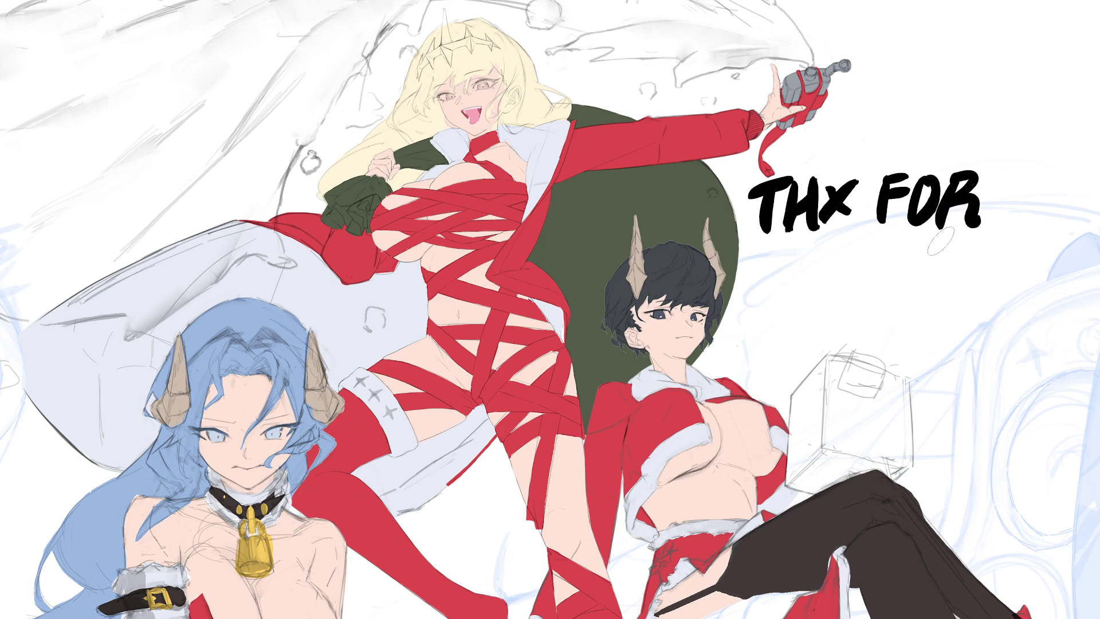
# Hand-letter 'WATCHING.' on the second line below 'THX FOR'.
pyautogui.moveTo(762, 249); pyautogui.dragTo(759, 304)
pyautogui.moveTo(765, 269); pyautogui.dragTo(785, 306)
pyautogui.moveTo(788, 253)
pyautogui.mouseDown()
pyautogui.moveTo(805, 301)
pyautogui.moveTo(815, 301)
pyautogui.mouseUp()
pyautogui.moveTo(819, 301)
pyautogui.mouseDown()
pyautogui.moveTo(839, 258)
pyautogui.moveTo(845, 301)
pyautogui.mouseUp()
pyautogui.moveTo(813, 256); pyautogui.dragTo(847, 254)
pyautogui.moveTo(831, 258); pyautogui.dragTo(829, 303)
pyautogui.moveTo(872, 258)
pyautogui.mouseDown()
pyautogui.moveTo(859, 302)
pyautogui.moveTo(882, 301)
pyautogui.mouseUp()
pyautogui.moveTo(905, 257)
pyautogui.mouseDown()
pyautogui.moveTo(902, 301)
pyautogui.moveTo(905, 278)
pyautogui.mouseUp()
pyautogui.moveTo(917, 258)
pyautogui.mouseDown()
pyautogui.moveTo(914, 301)
pyautogui.moveTo(929, 260)
pyautogui.moveTo(942, 300)
pyautogui.mouseUp()
pyautogui.moveTo(942, 301)
pyautogui.mouseDown()
pyautogui.moveTo(945, 258)
pyautogui.moveTo(957, 295)
pyautogui.moveTo(968, 282)
pyautogui.moveTo(989, 289)
pyautogui.mouseUp()
pyautogui.moveTo(774, 346)
pyautogui.mouseDown()
pyautogui.moveTo(801, 343)
pyautogui.moveTo(820, 362)
pyautogui.mouseUp()
# Hand-letter 'GN! BYE!' on the third line to finish the note.
pyautogui.moveTo(835, 313)
pyautogui.mouseDown()
pyautogui.moveTo(828, 376)
pyautogui.moveTo(862, 314)
pyautogui.moveTo(872, 358)
pyautogui.mouseUp()
pyautogui.moveTo(874, 367); pyautogui.dragTo(878, 371)
pyautogui.moveTo(914, 316)
pyautogui.mouseDown()
pyautogui.moveTo(913, 366)
pyautogui.moveTo(960, 342)
pyautogui.mouseUp()
pyautogui.moveTo(984, 312); pyautogui.dragTo(955, 371)
pyautogui.moveTo(978, 319)
pyautogui.mouseDown()
pyautogui.moveTo(1002, 316)
pyautogui.moveTo(978, 374)
pyautogui.mouseUp()
pyautogui.moveTo(981, 345)
pyautogui.mouseDown()
pyautogui.moveTo(1001, 343)
pyautogui.moveTo(1015, 369)
pyautogui.mouseUp()
pyautogui.moveTo(1038, 304); pyautogui.dragTo(1026, 358)
pyautogui.click(1025, 370)
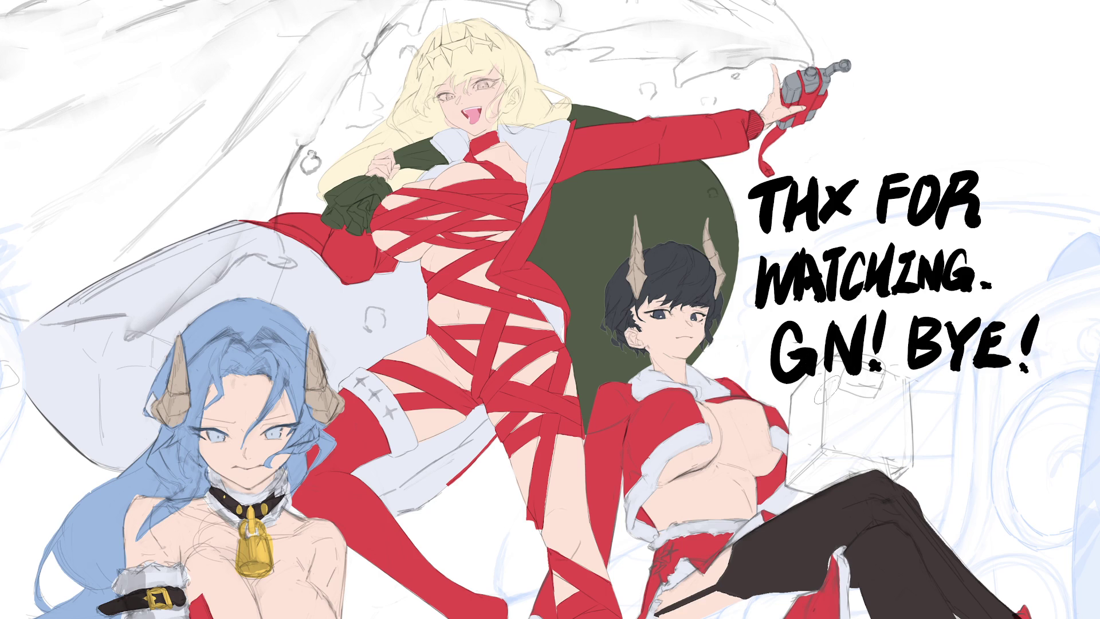